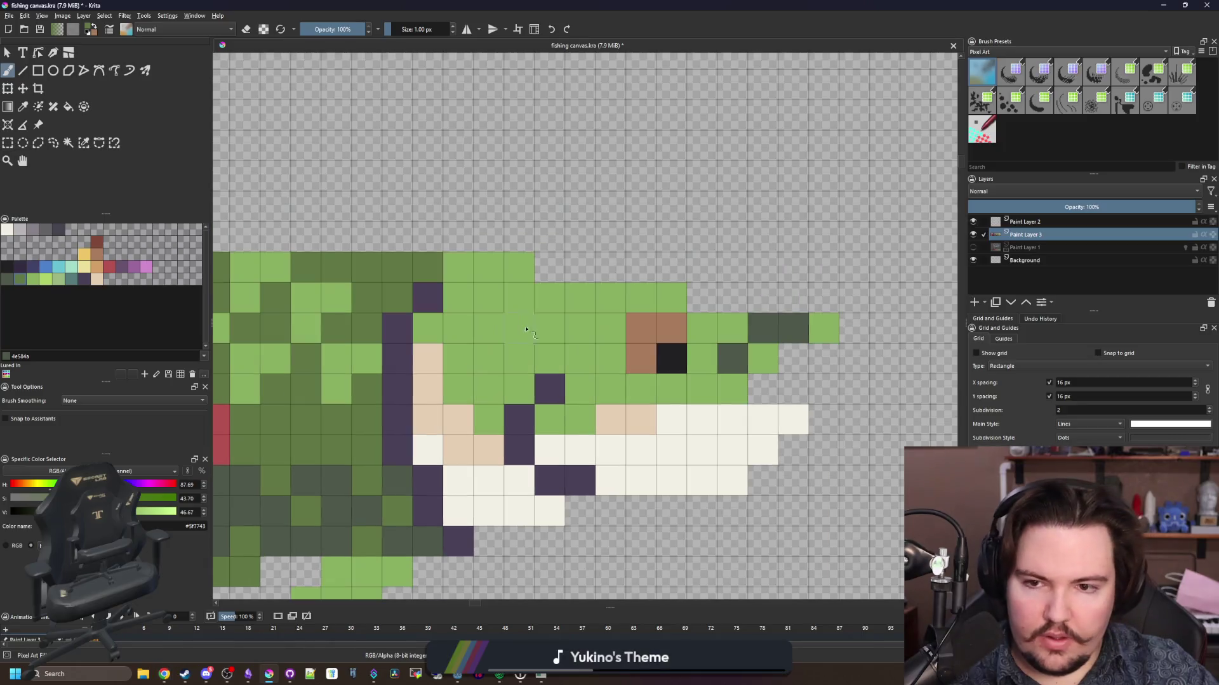
- Darken several light-green pixels on the top of the fish's head
{"action": "mouse_move", "coordinate": [457, 267]}
{"action": "left_mouse_down"}
{"action": "mouse_move", "coordinate": [458, 298]}
{"action": "mouse_move", "coordinate": [488, 298]}
{"action": "mouse_move", "coordinate": [483, 333]}
{"action": "left_mouse_up"}
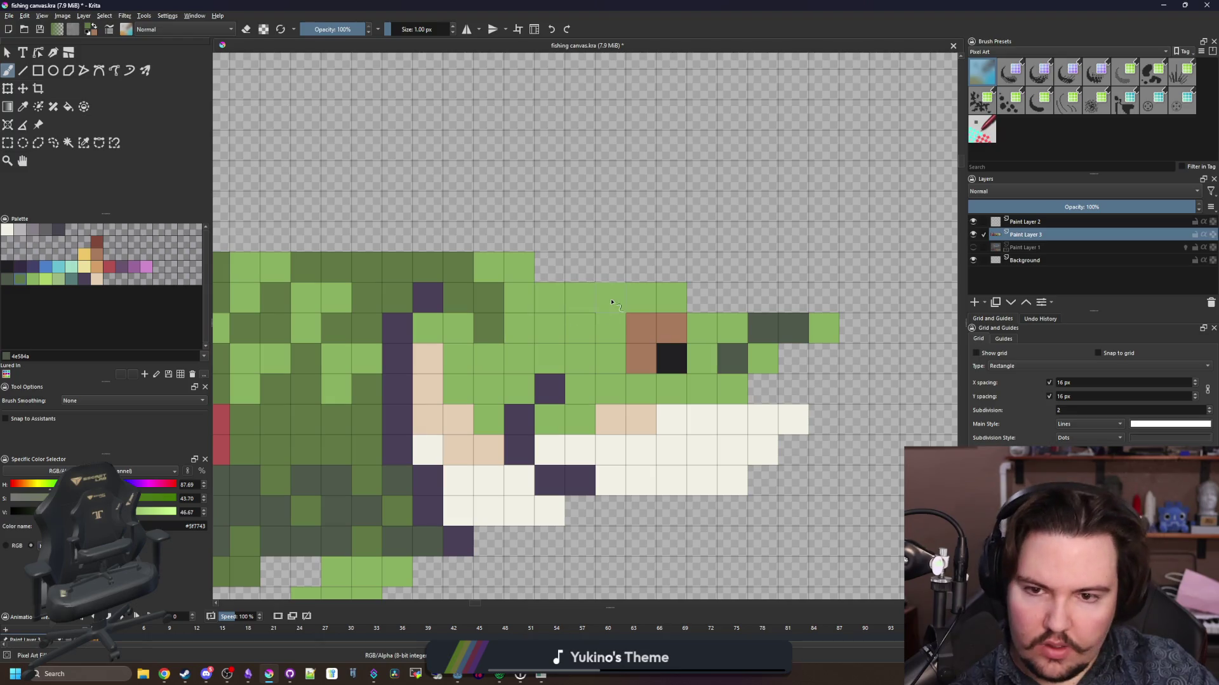
{"action": "mouse_move", "coordinate": [639, 304]}
{"action": "left_mouse_down"}
{"action": "mouse_move", "coordinate": [511, 297]}
{"action": "mouse_move", "coordinate": [518, 327]}
{"action": "mouse_move", "coordinate": [549, 327]}
{"action": "mouse_move", "coordinate": [487, 380]}
{"action": "left_mouse_up"}
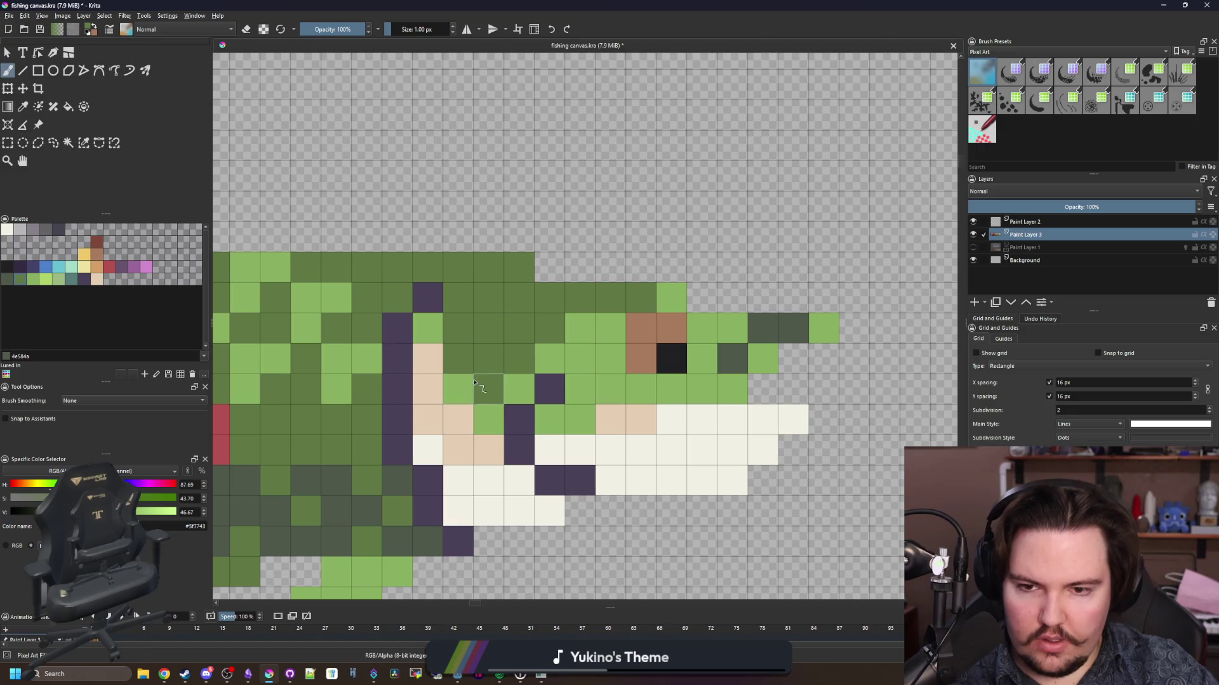
{"action": "scroll", "coordinate": [514, 331], "scroll_direction": "down", "scroll_amount": 3}
{"action": "scroll", "coordinate": [514, 330], "scroll_direction": "down", "scroll_amount": 3}
{"action": "scroll", "coordinate": [501, 286], "scroll_direction": "up", "scroll_amount": 3}
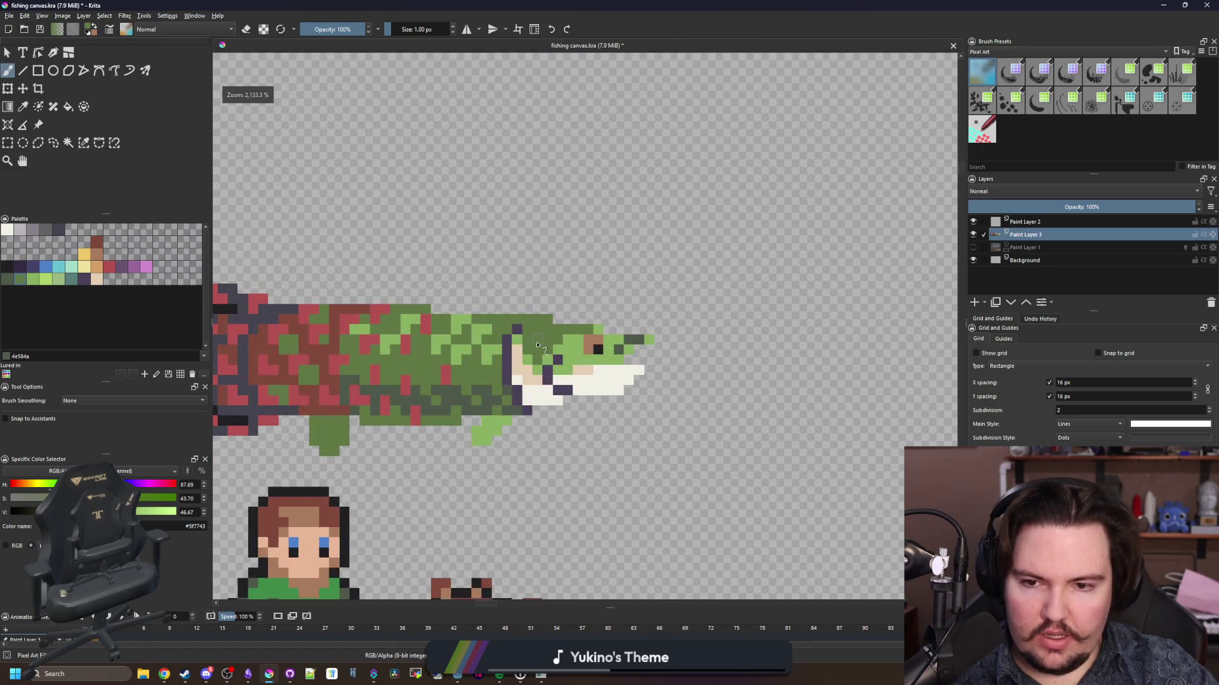
{"action": "scroll", "coordinate": [555, 389], "scroll_direction": "up", "scroll_amount": 3}
{"action": "scroll", "coordinate": [556, 389], "scroll_direction": "up", "scroll_amount": 1}
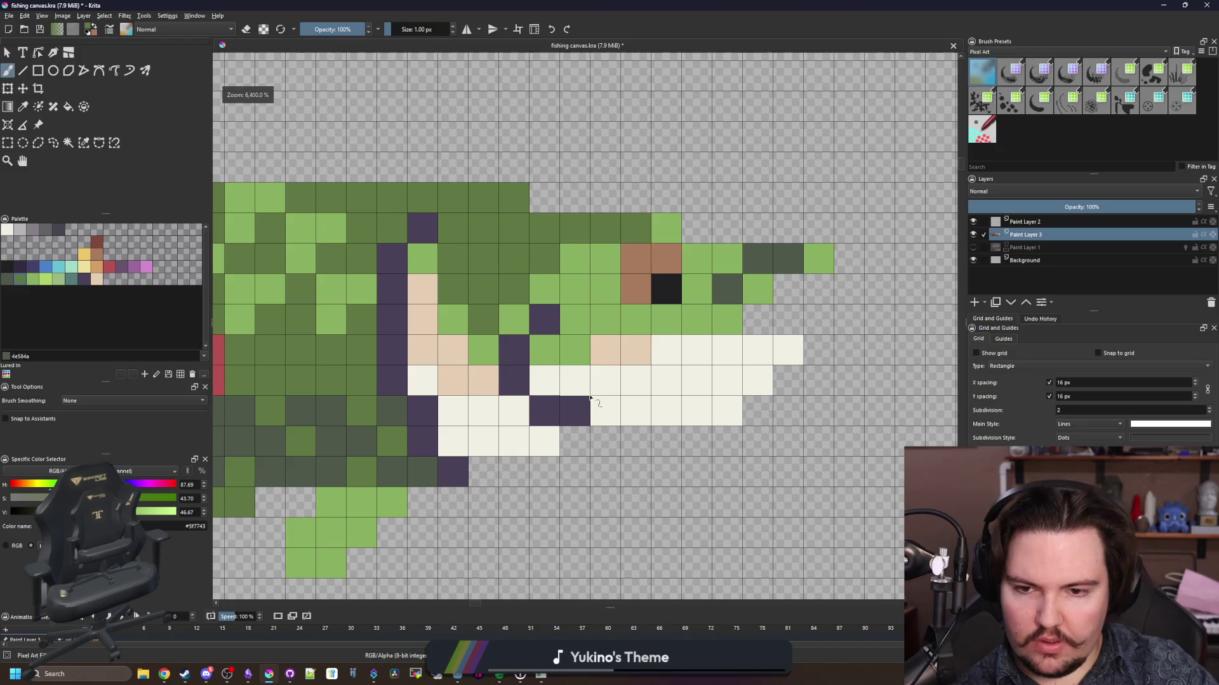
- Recolour the purple outline pixels dark grey-green #4e584a and paint one head pixel light green
{"action": "key", "text": "p"}
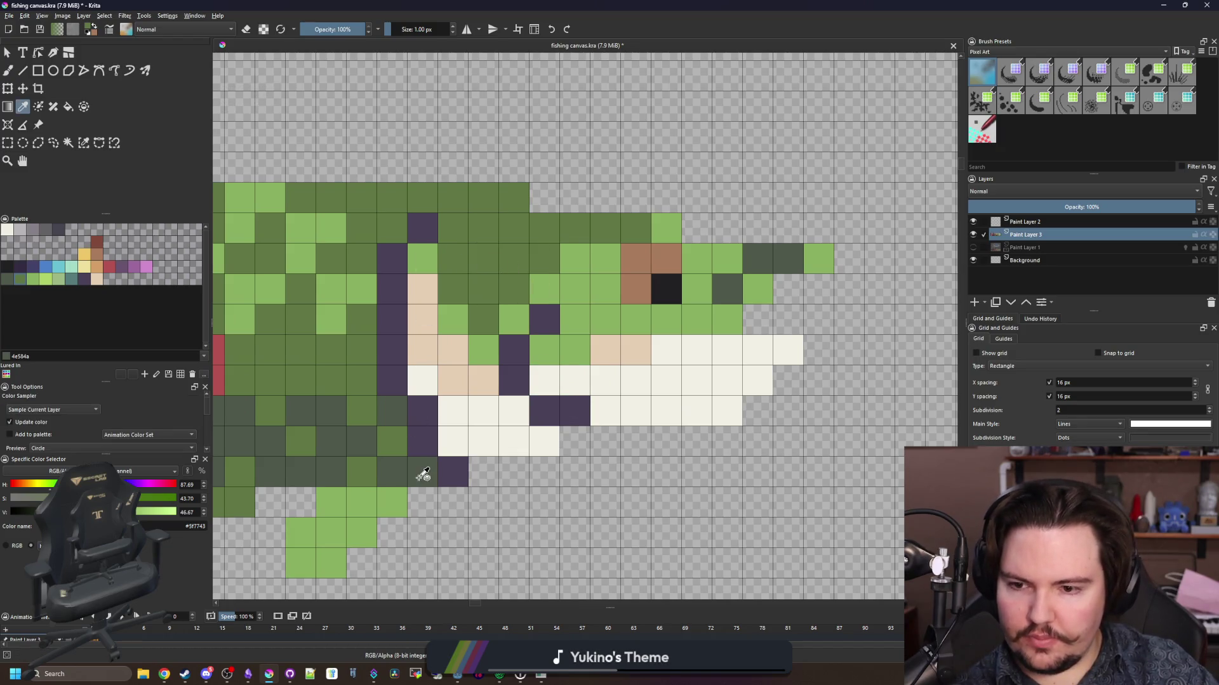
{"action": "left_click", "coordinate": [423, 475]}
{"action": "key", "text": "b"}
{"action": "left_click", "coordinate": [392, 289]}
{"action": "left_click", "coordinate": [392, 259]}
{"action": "left_click", "coordinate": [422, 229]}
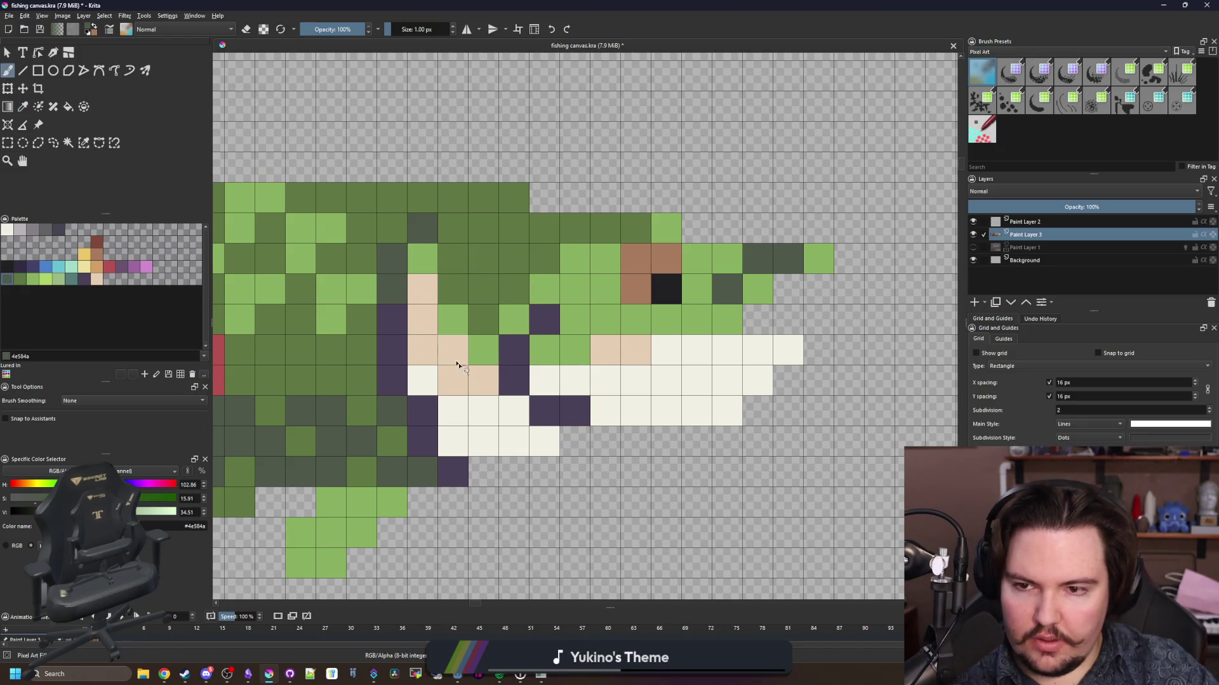
{"action": "left_click", "coordinate": [392, 327]}
{"action": "left_click", "coordinate": [524, 359]}
{"action": "left_click", "coordinate": [544, 319]}
{"action": "left_click", "coordinate": [524, 390]}
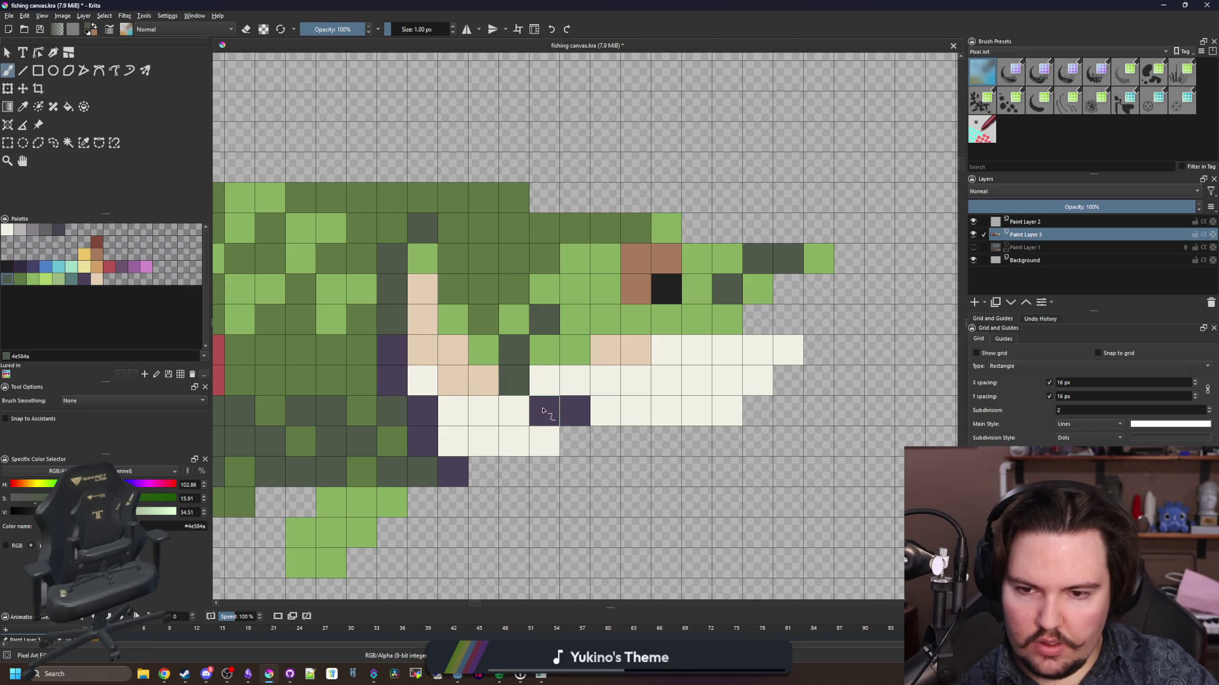
{"action": "left_click", "coordinate": [546, 413]}
{"action": "key", "text": "p"}
{"action": "left_click", "coordinate": [562, 325]}
{"action": "key", "text": "b"}
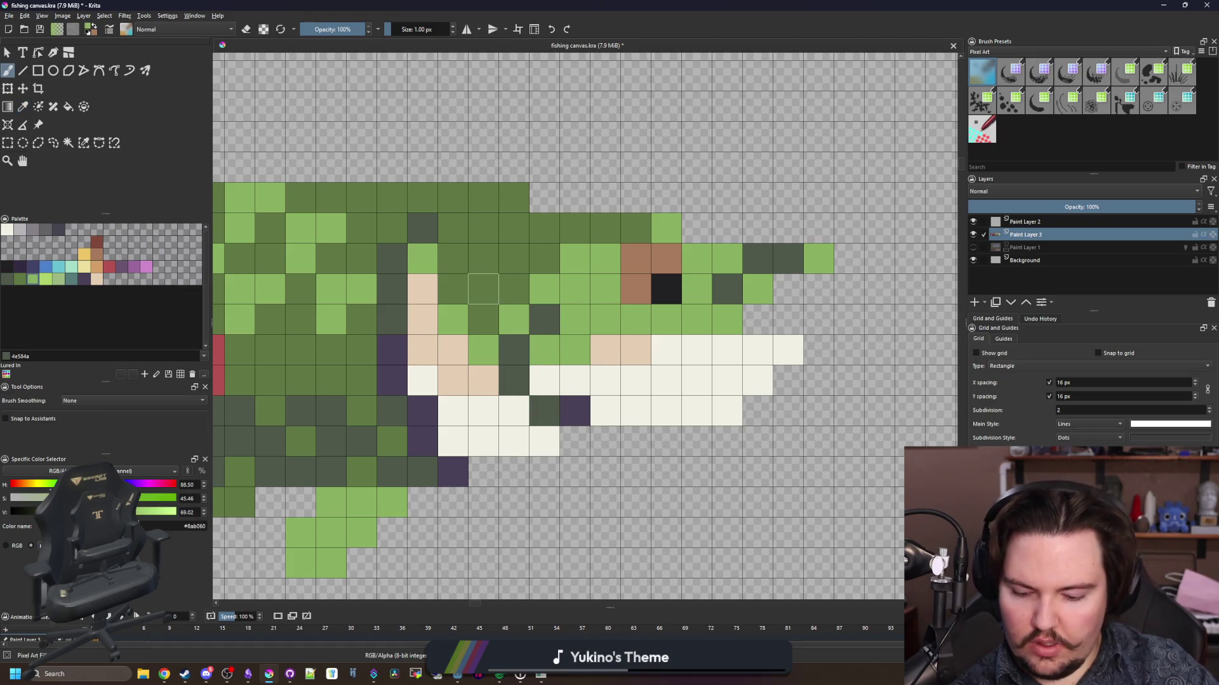
{"action": "left_click", "coordinate": [483, 289], "text": "ctrl"}
- Paint three mouth pixels peach, sampled from the jaw
{"action": "scroll", "coordinate": [493, 323], "scroll_direction": "down", "scroll_amount": 5}
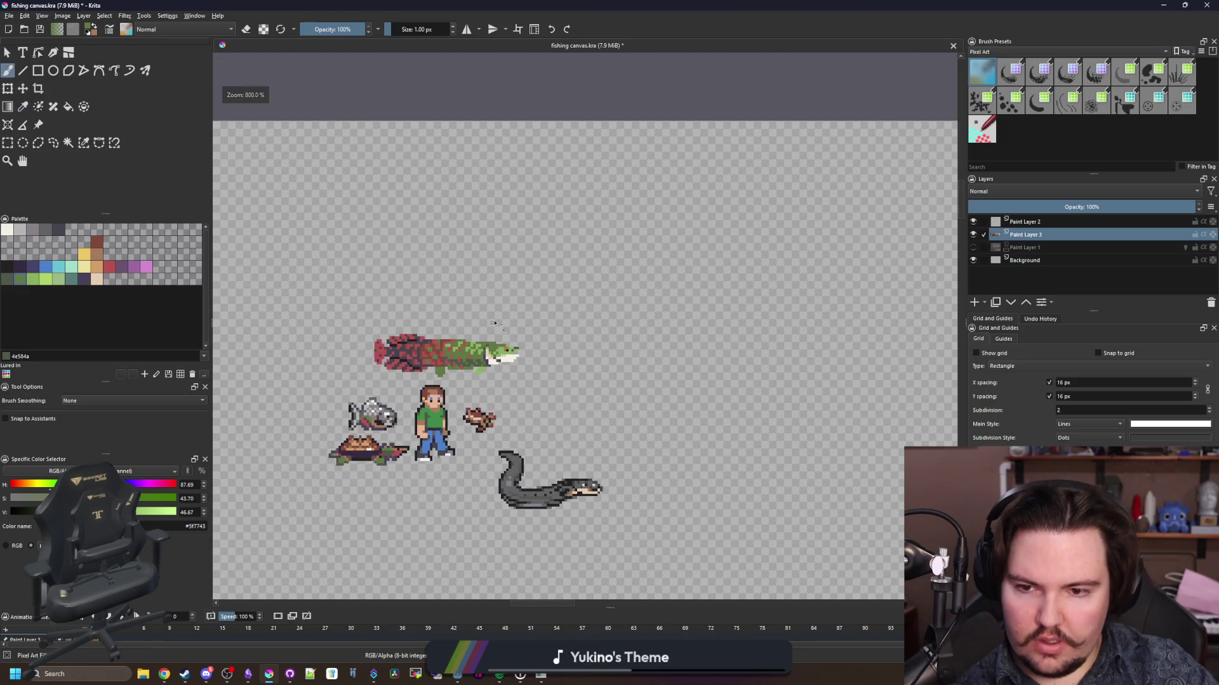
{"action": "scroll", "coordinate": [492, 352], "scroll_direction": "up", "scroll_amount": 5}
{"action": "left_click", "coordinate": [509, 434], "text": "ctrl"}
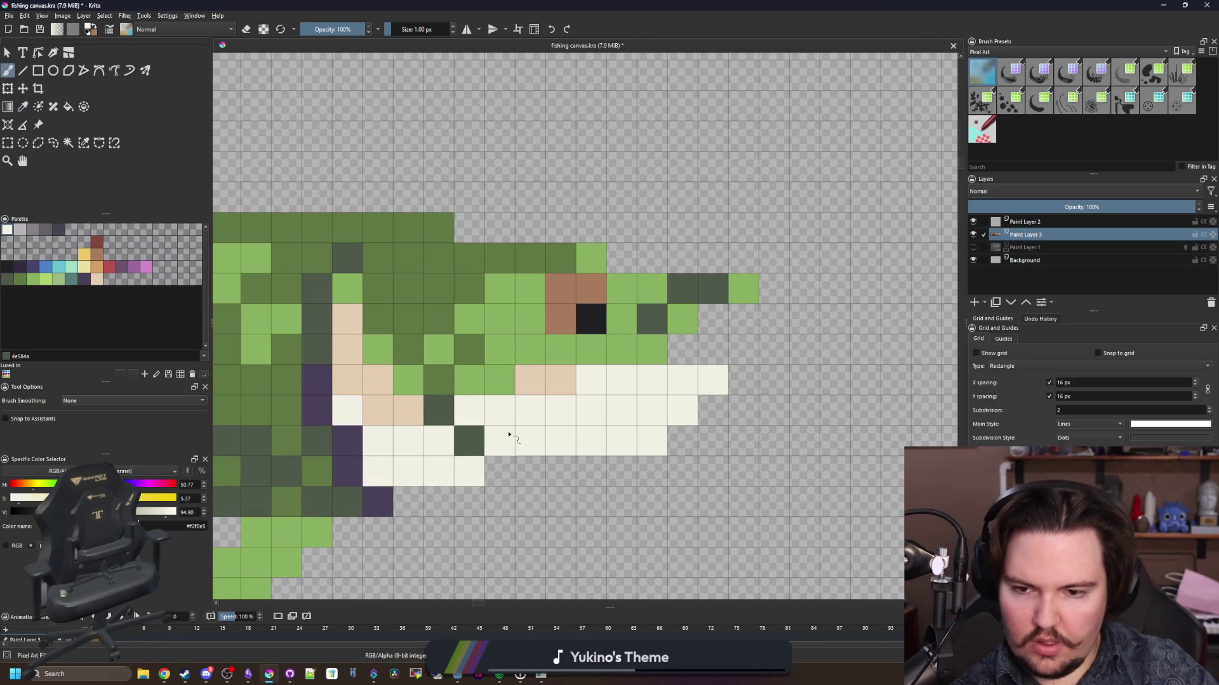
{"action": "left_click", "coordinate": [544, 378], "text": "ctrl"}
{"action": "left_click", "coordinate": [499, 440]}
{"action": "left_click", "coordinate": [469, 410]}
{"action": "left_click", "coordinate": [469, 471]}
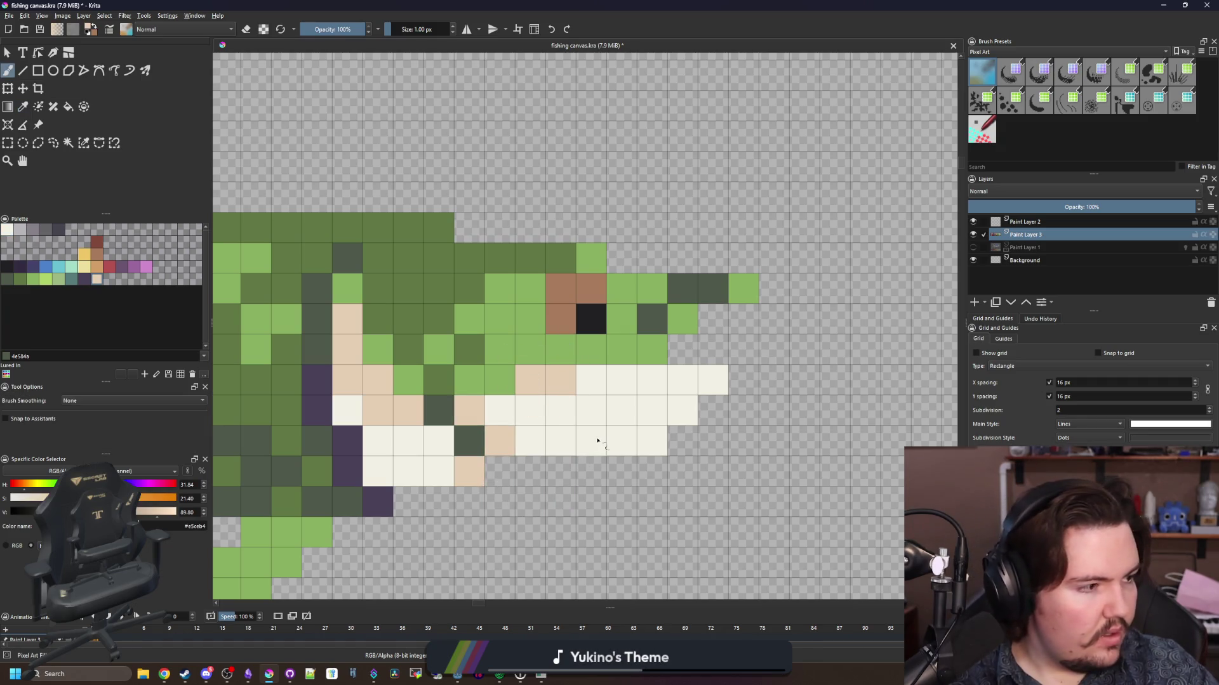
- Add a row of grey and light grey shading pixels inside the mouth
{"action": "key", "text": "p"}
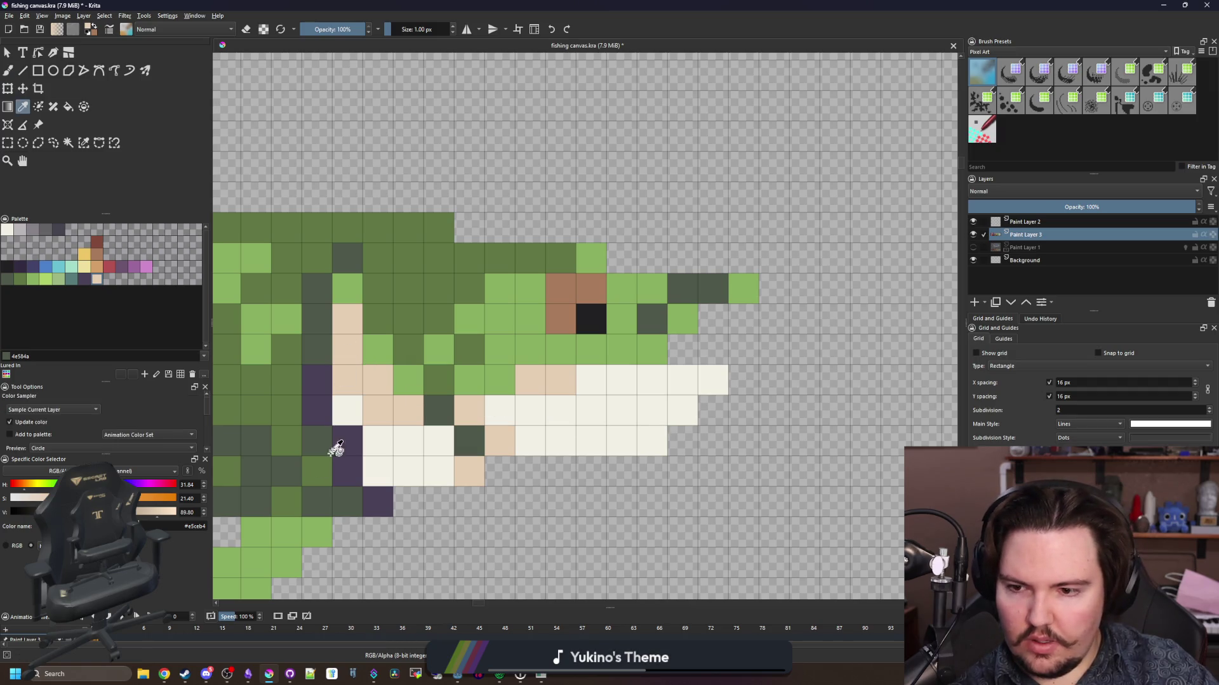
{"action": "left_click", "coordinate": [29, 233]}
{"action": "key", "text": "b"}
{"action": "left_click_drag", "start_coordinate": [684, 410], "coordinate": [609, 416]}
{"action": "left_click", "coordinate": [531, 386], "text": "ctrl"}
{"action": "left_click", "coordinate": [20, 229]}
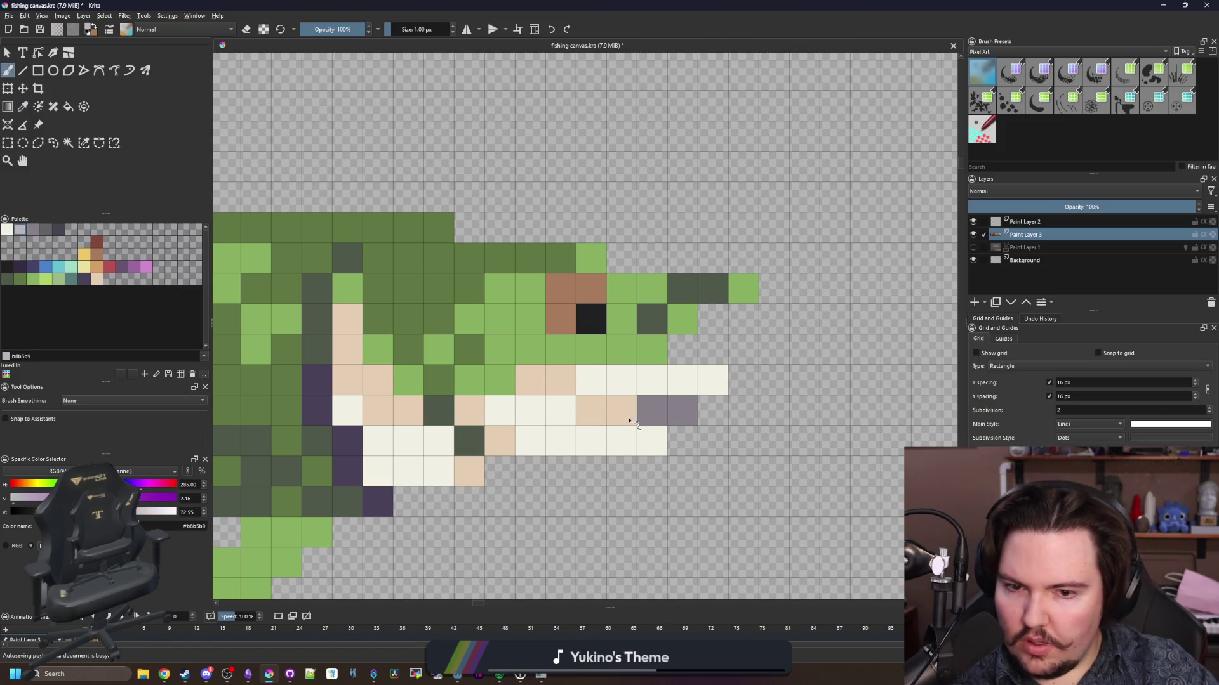
{"action": "left_click", "coordinate": [622, 411]}
{"action": "scroll", "coordinate": [508, 300], "scroll_direction": "down", "scroll_amount": 10}
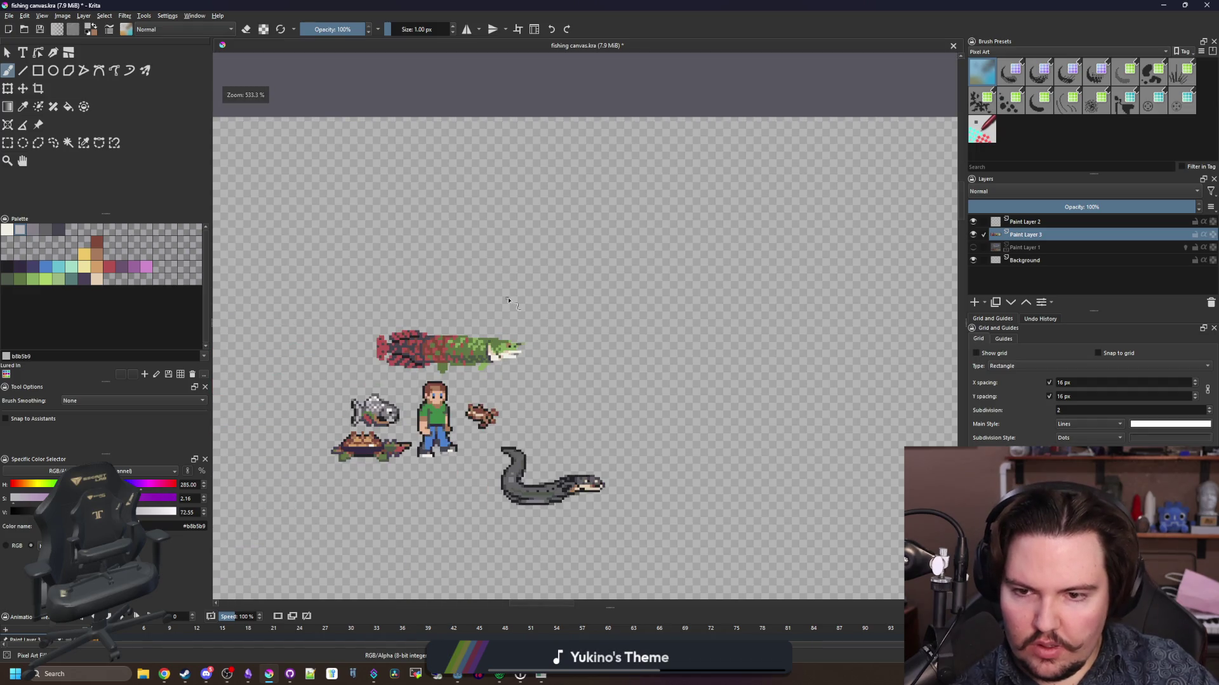
- Extend the lower fin with three green #5f7743 pixels
{"action": "scroll", "coordinate": [508, 300], "scroll_direction": "up", "scroll_amount": 2}
{"action": "scroll", "coordinate": [512, 376], "scroll_direction": "up", "scroll_amount": 3}
{"action": "scroll", "coordinate": [511, 394], "scroll_direction": "down", "scroll_amount": 6}
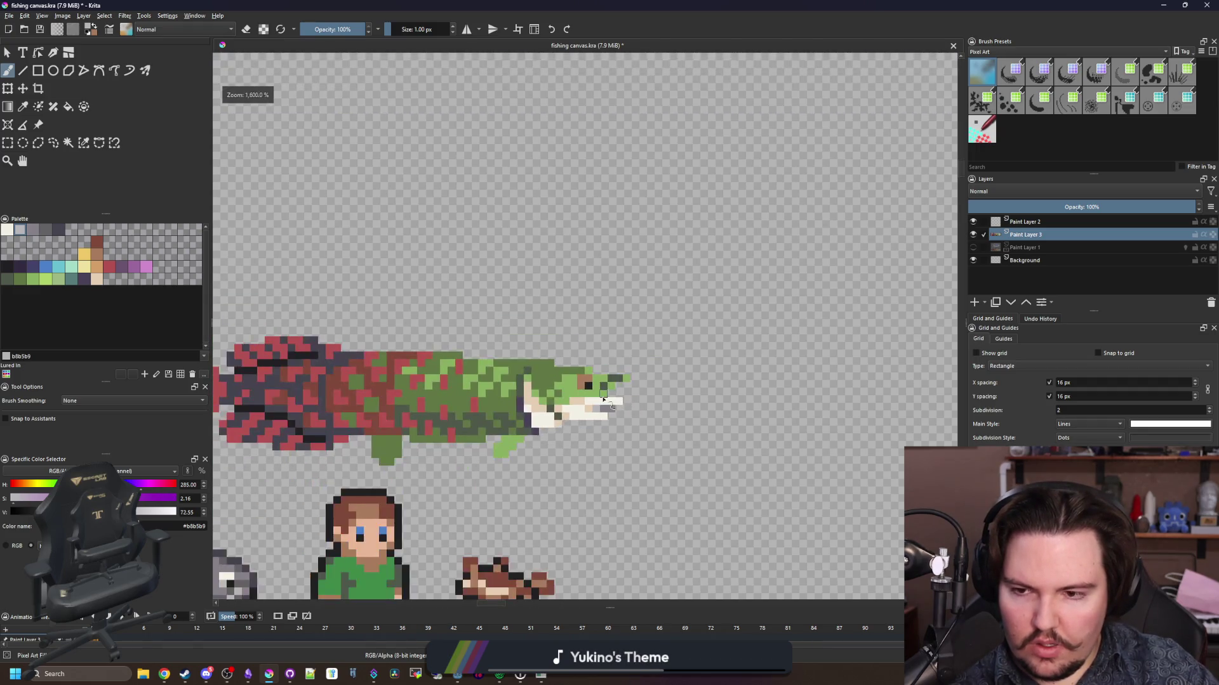
{"action": "scroll", "coordinate": [505, 430], "scroll_direction": "up", "scroll_amount": 3}
{"action": "scroll", "coordinate": [504, 431], "scroll_direction": "up", "scroll_amount": 1}
{"action": "scroll", "coordinate": [502, 432], "scroll_direction": "up", "scroll_amount": 1}
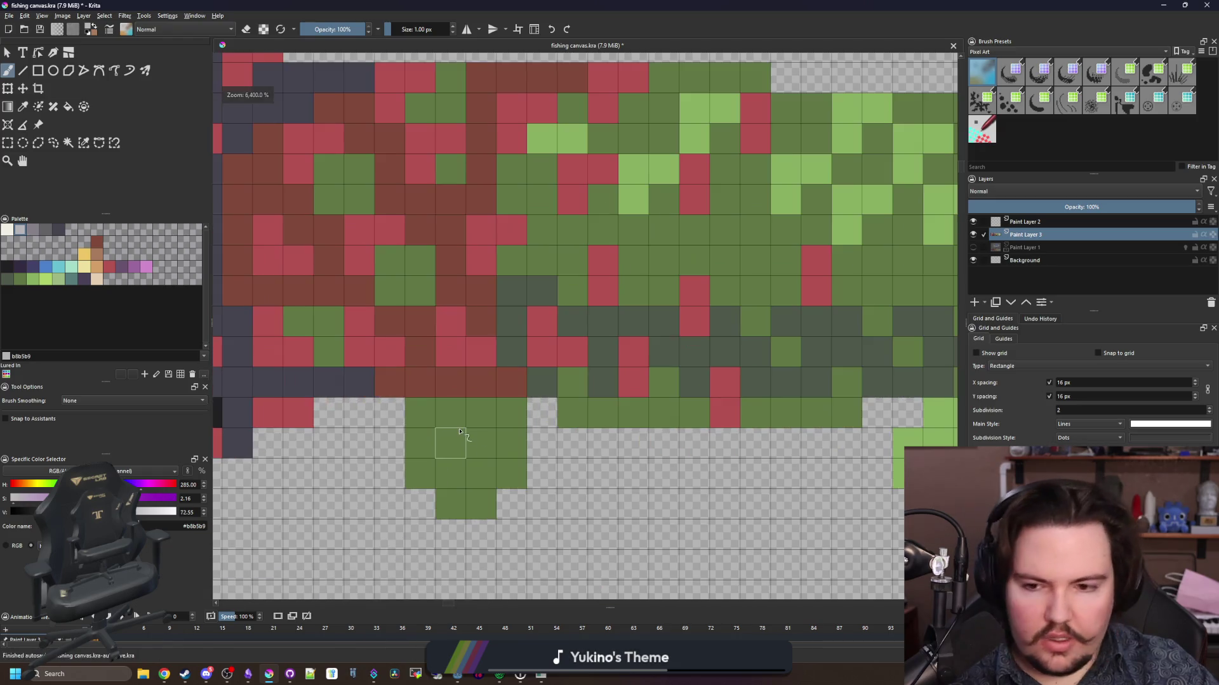
{"action": "left_click", "coordinate": [462, 448], "text": "ctrl"}
{"action": "left_click_drag", "start_coordinate": [396, 441], "coordinate": [429, 501]}
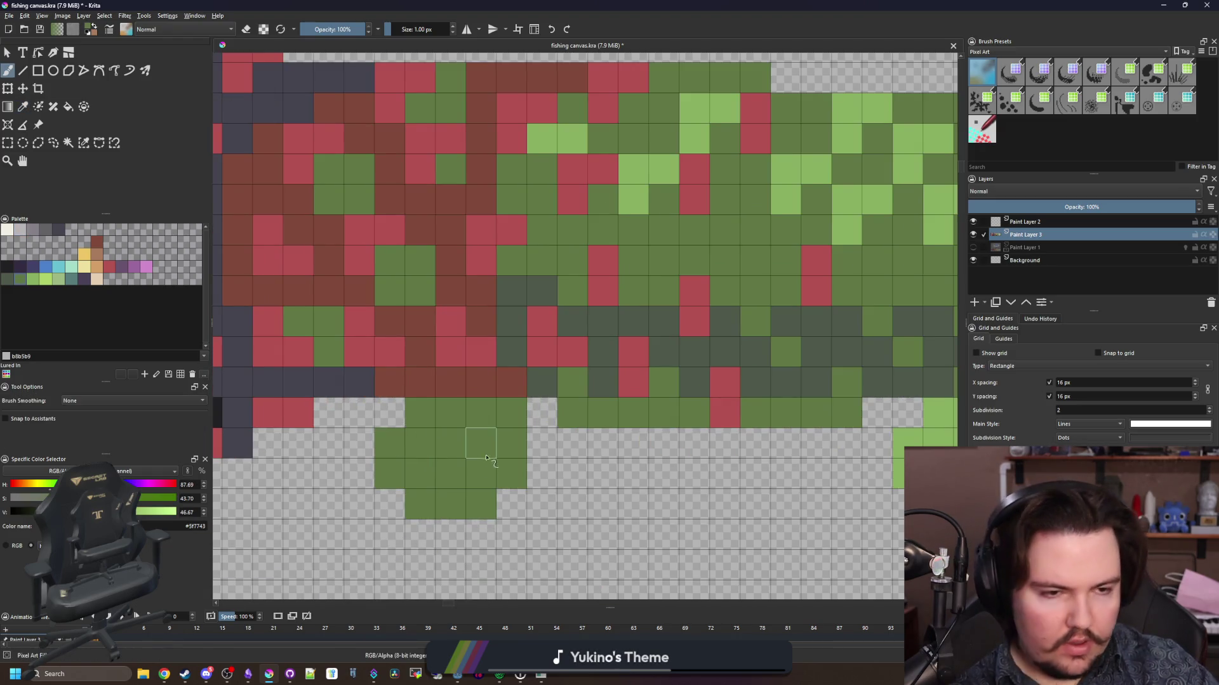
- Shade the lower fin with dark grey-green #4e584a and five teal-grey pixels
{"action": "left_click", "coordinate": [544, 372], "text": "ctrl"}
{"action": "mouse_move", "coordinate": [390, 456]}
{"action": "left_mouse_down"}
{"action": "mouse_move", "coordinate": [438, 501]}
{"action": "mouse_move", "coordinate": [417, 476]}
{"action": "mouse_move", "coordinate": [452, 415]}
{"action": "left_mouse_up"}
{"action": "left_click", "coordinate": [75, 278]}
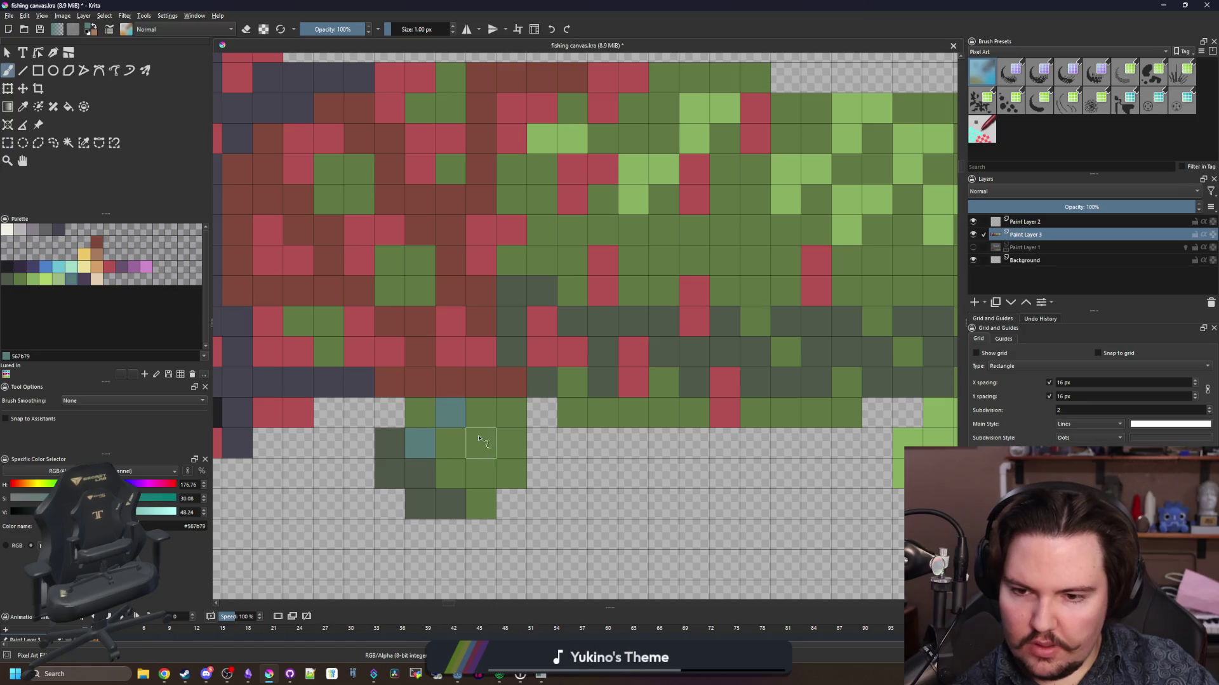
{"action": "scroll", "coordinate": [501, 442], "scroll_direction": "down", "scroll_amount": 4}
{"action": "scroll", "coordinate": [563, 409], "scroll_direction": "up", "scroll_amount": 4}
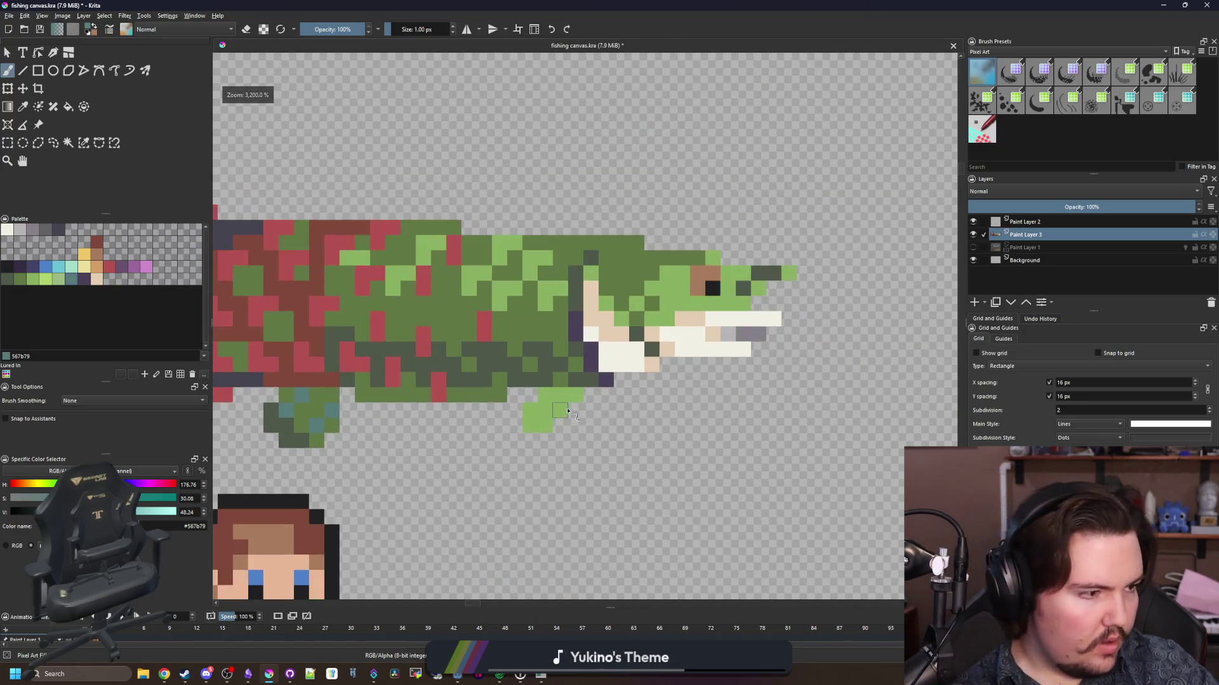
{"action": "mouse_move", "coordinate": [473, 424]}
{"action": "left_mouse_down"}
{"action": "mouse_move", "coordinate": [488, 445]}
{"action": "mouse_move", "coordinate": [547, 443]}
{"action": "mouse_move", "coordinate": [571, 414]}
{"action": "left_mouse_up"}
{"action": "scroll", "coordinate": [522, 448], "scroll_direction": "down", "scroll_amount": 8}
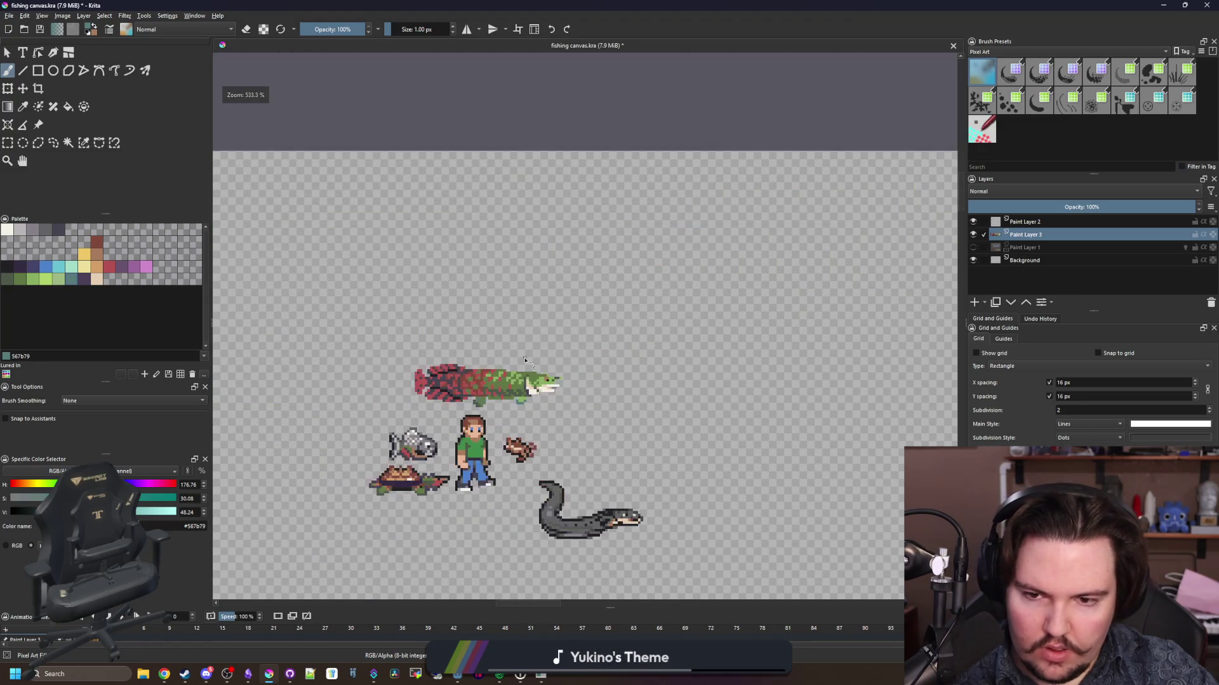
{"action": "scroll", "coordinate": [482, 393], "scroll_direction": "up", "scroll_amount": 2}
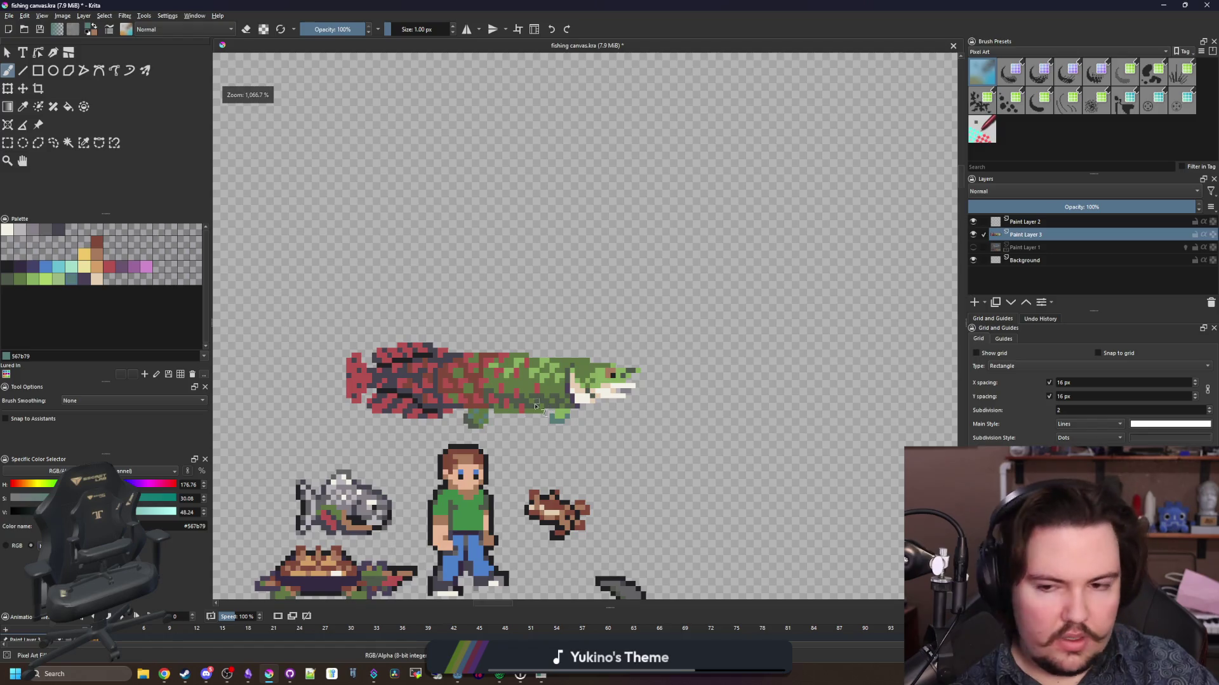
{"action": "scroll", "coordinate": [356, 406], "scroll_direction": "up", "scroll_amount": 4}
- Choose a near-black colour, then inspect Paint Layer 3's layer style settings and close them unchanged
{"action": "left_click", "coordinate": [7, 267]}
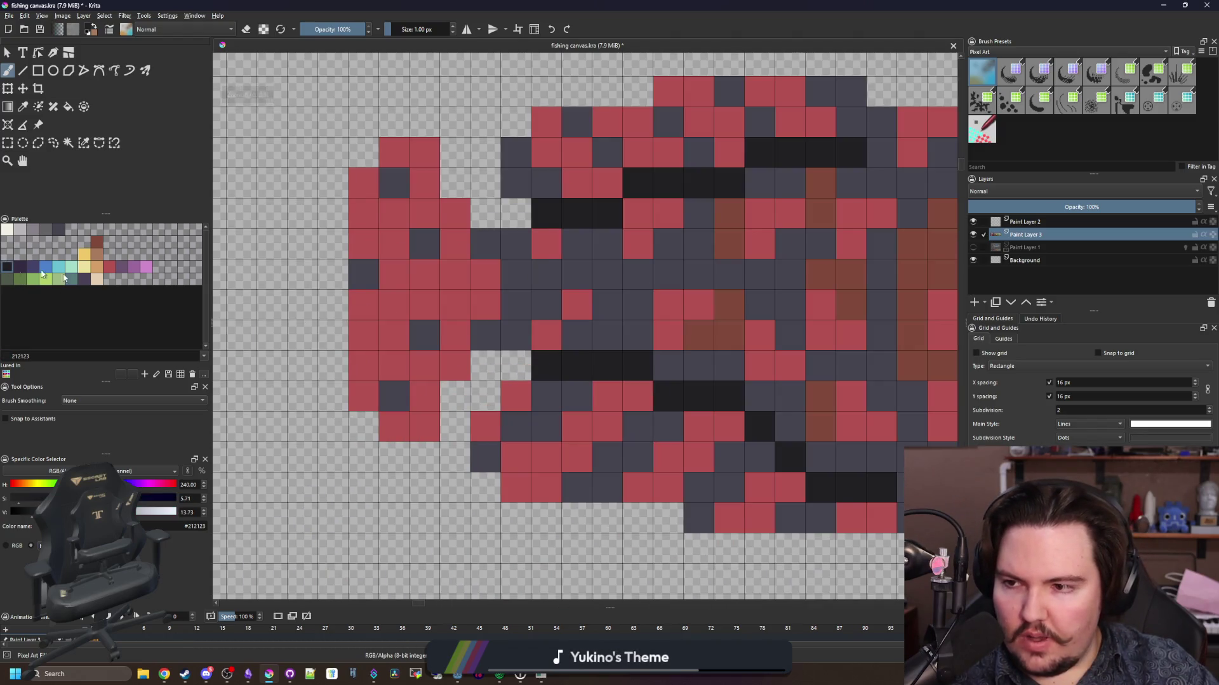
{"action": "scroll", "coordinate": [590, 359], "scroll_direction": "down", "scroll_amount": 3}
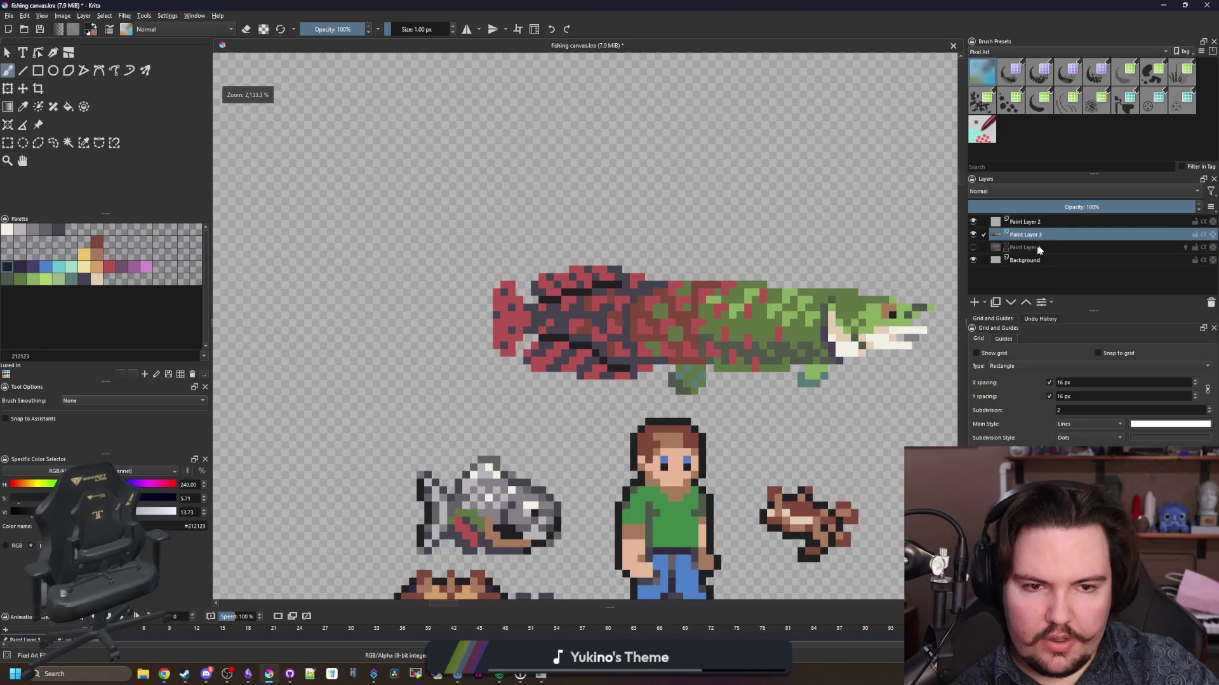
{"action": "right_click", "coordinate": [1055, 236]}
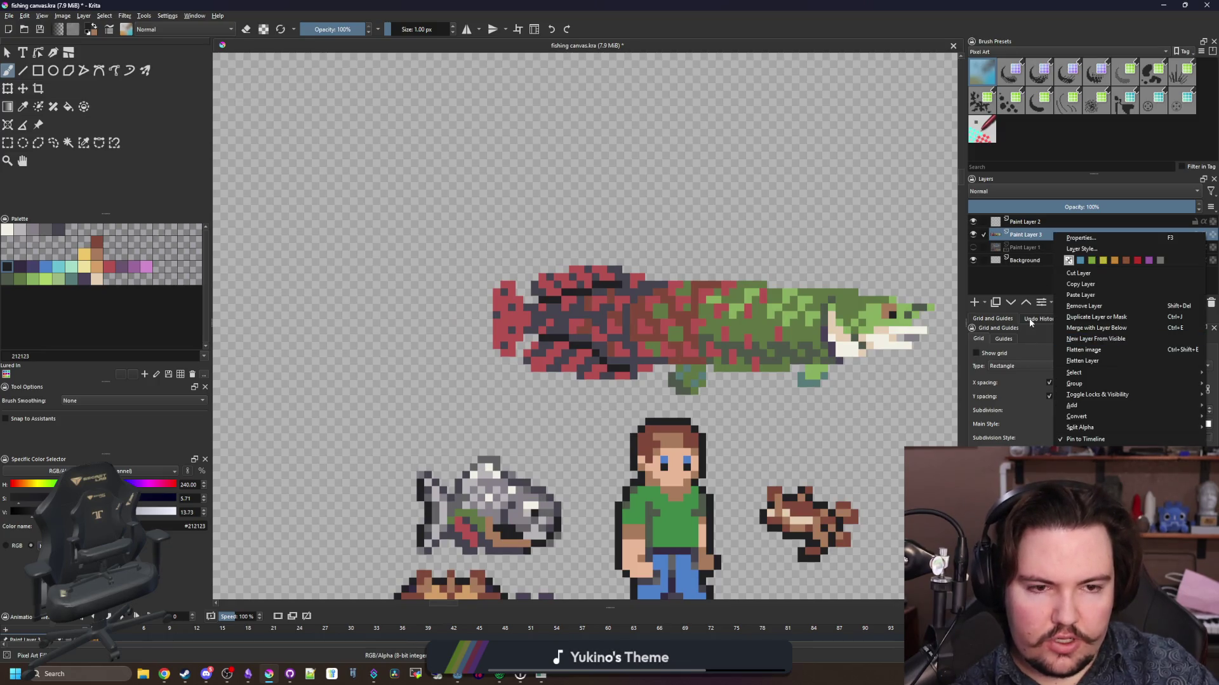
{"action": "left_click", "coordinate": [1032, 318]}
{"action": "left_click", "coordinate": [1050, 301]}
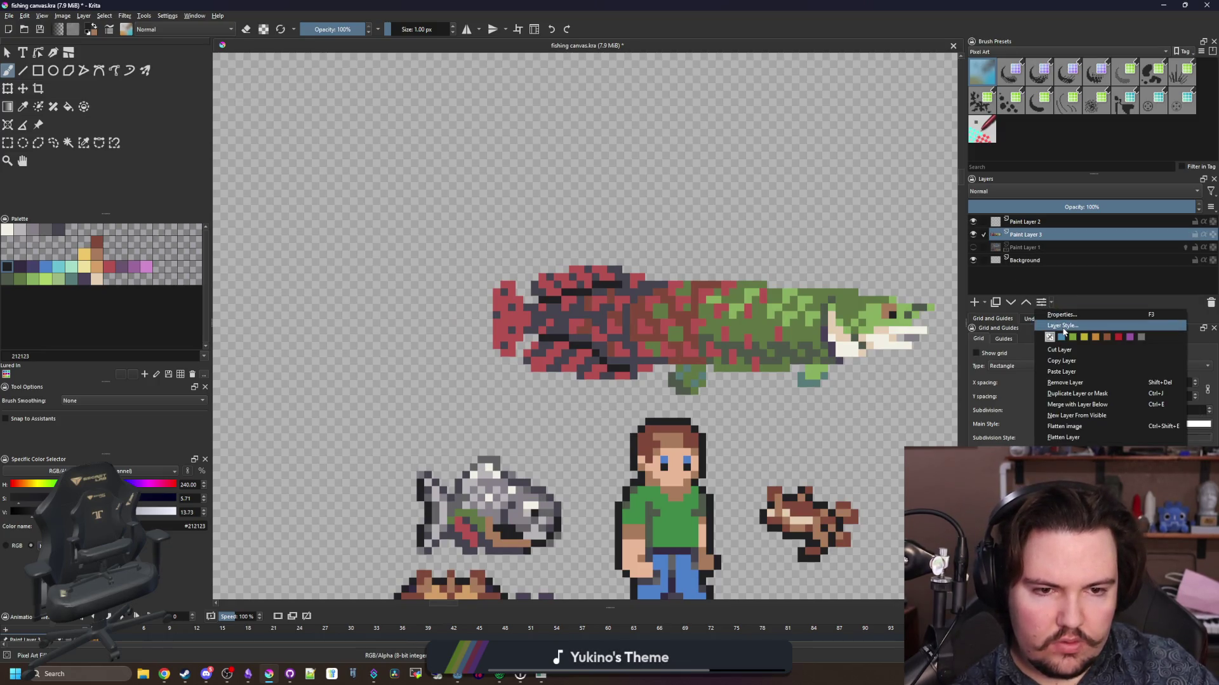
{"action": "left_click", "coordinate": [1063, 329]}
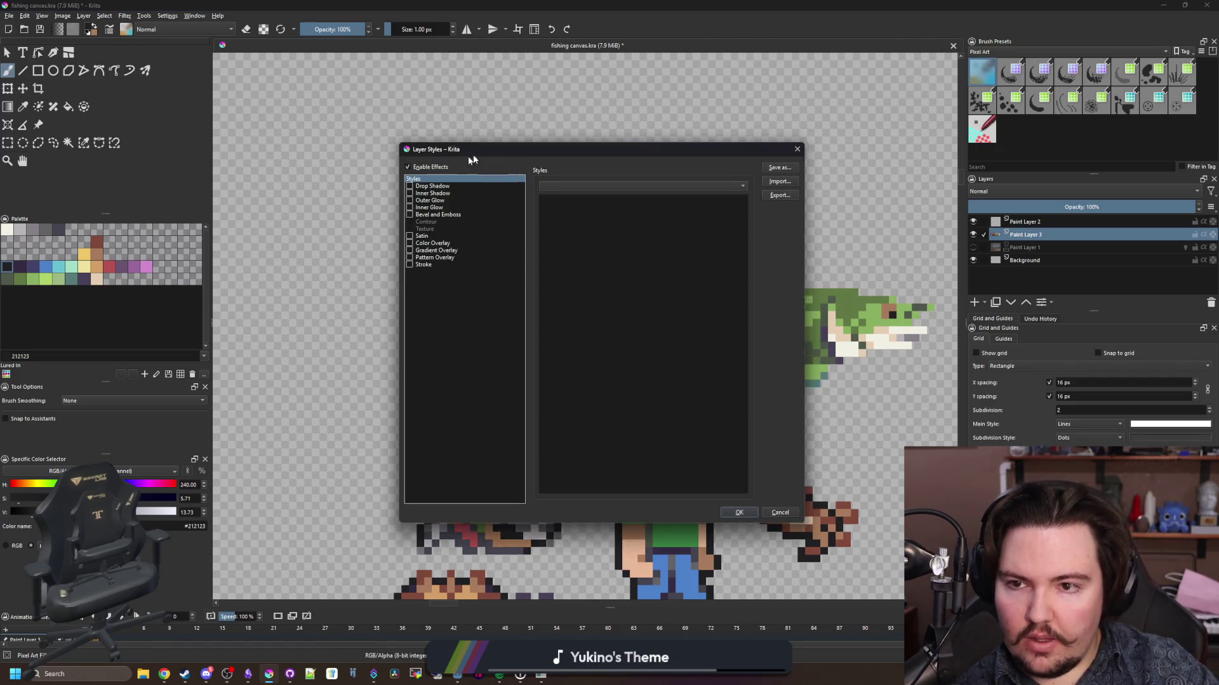
{"action": "left_click_drag", "start_coordinate": [473, 155], "coordinate": [363, 170]}
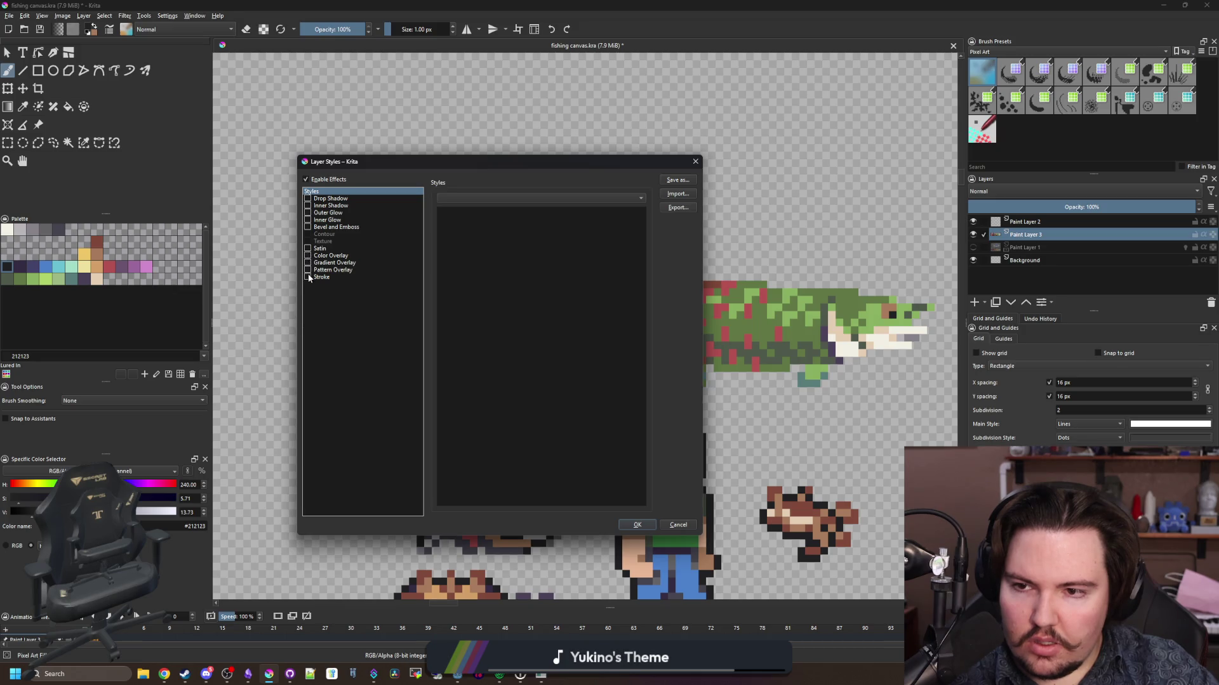
{"action": "left_click", "coordinate": [695, 161]}
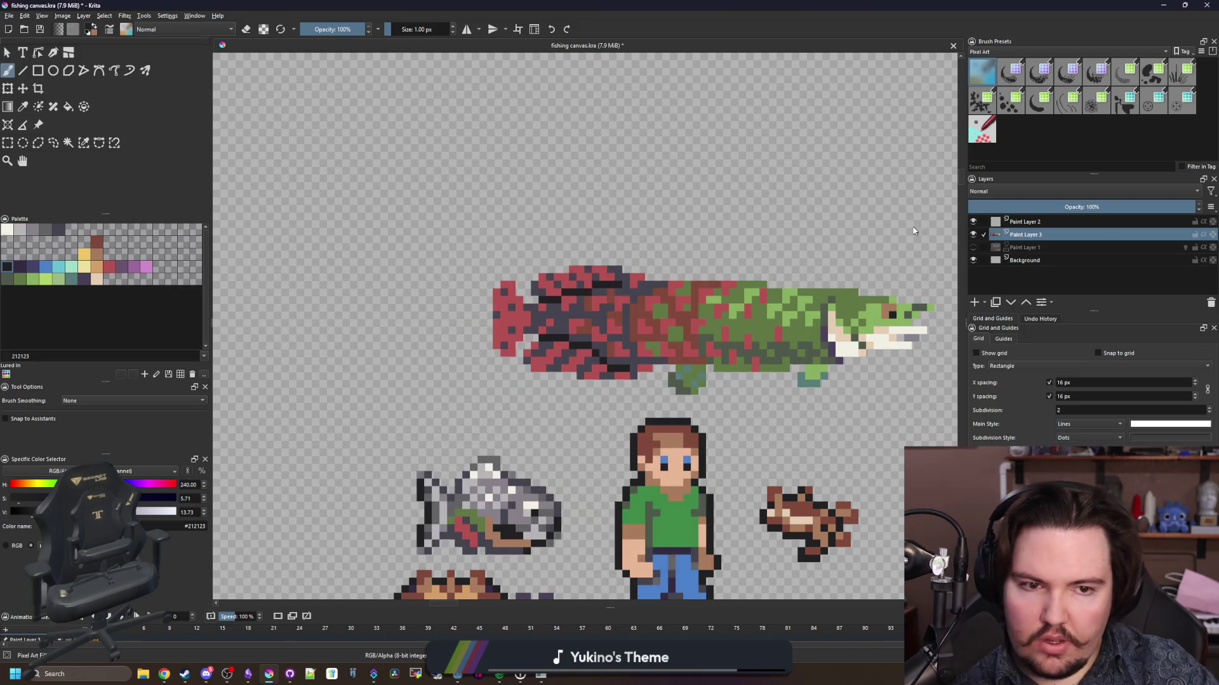
- Open the Layer menu and browse its commands
{"action": "right_click", "coordinate": [1033, 236]}
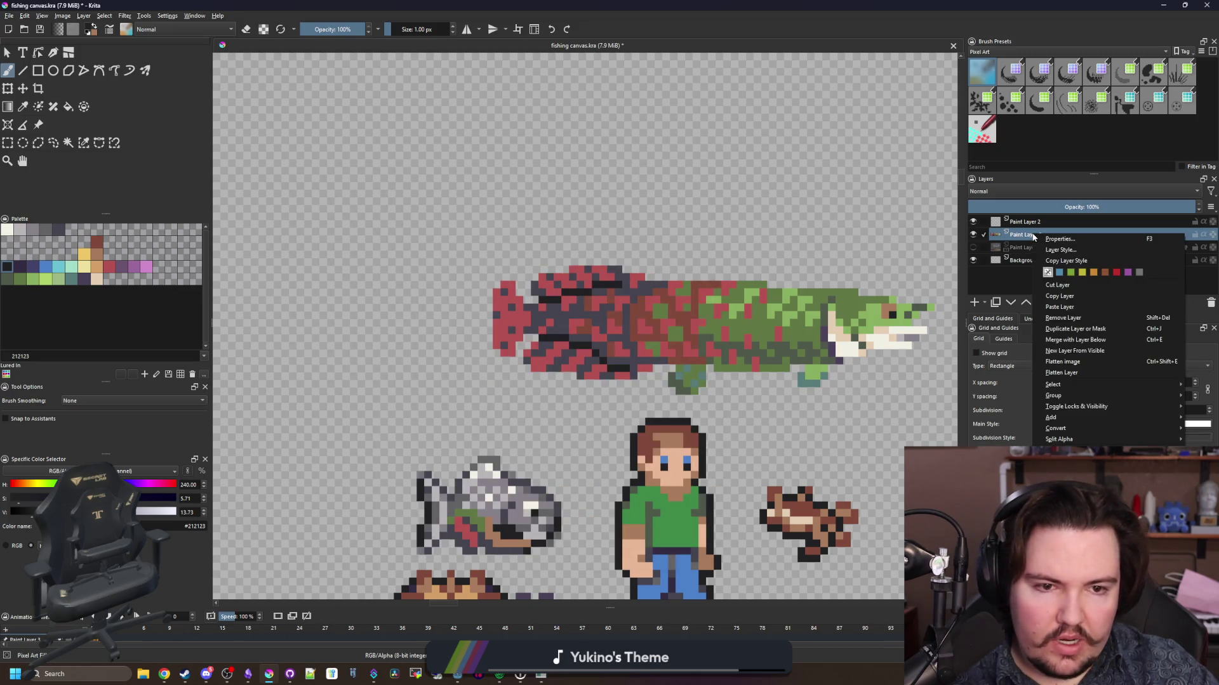
{"action": "left_click", "coordinate": [964, 225]}
{"action": "left_click", "coordinate": [194, 15]}
{"action": "mouse_move", "coordinate": [121, 21]}
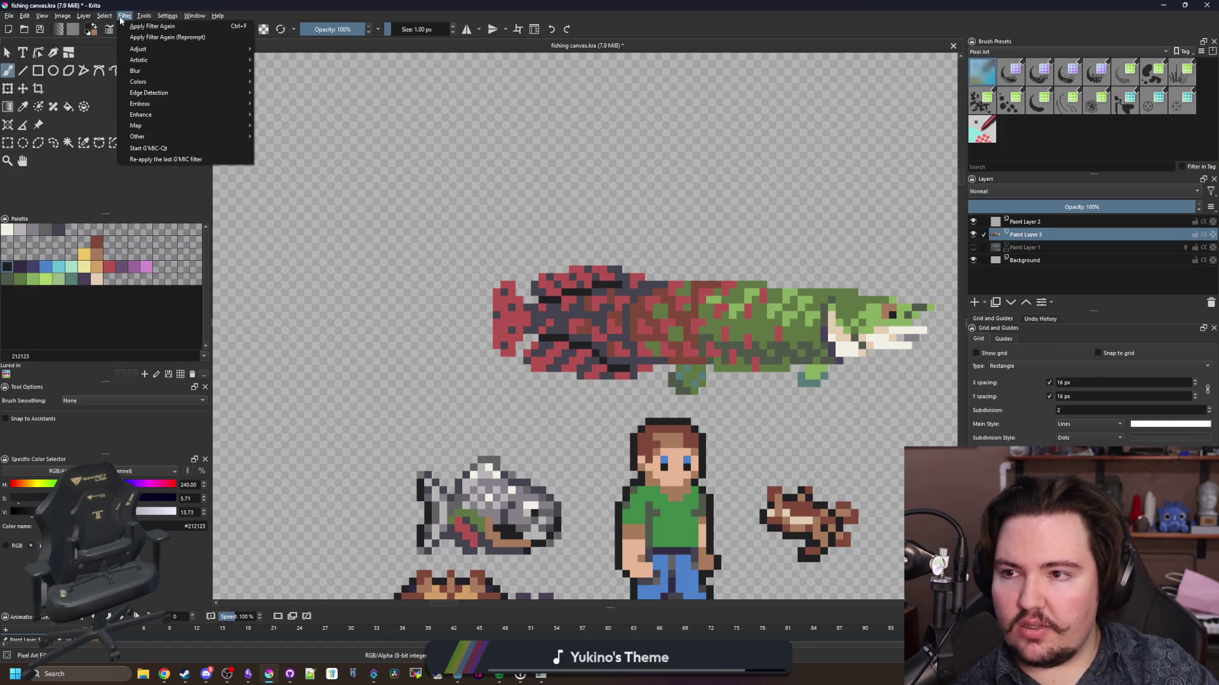
{"action": "mouse_move", "coordinate": [194, 51]}
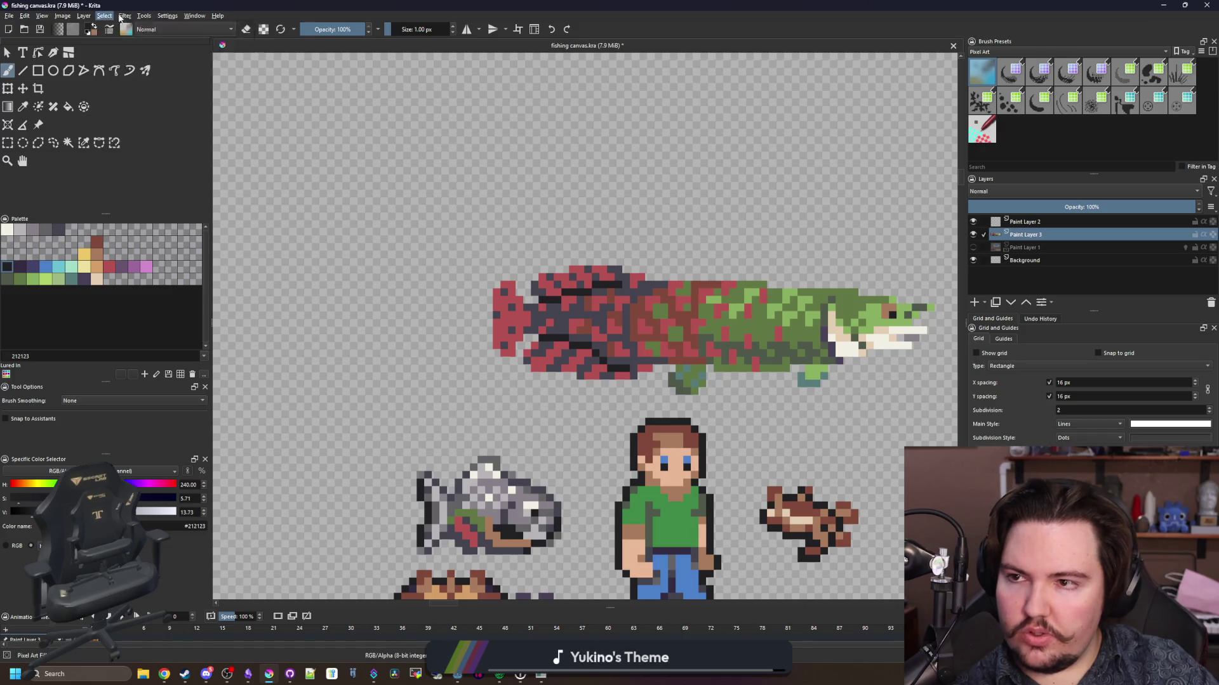
{"action": "mouse_move", "coordinate": [140, 47]}
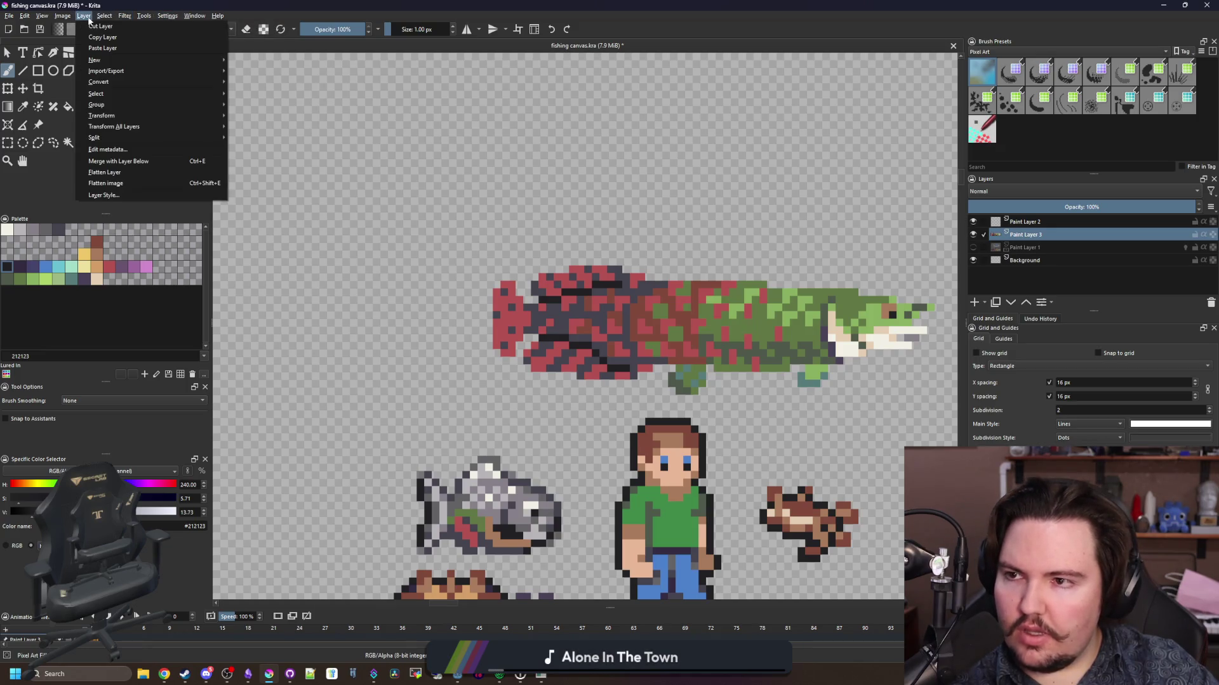
- Outline the tail's edge up to the top-left corner in near-black #212123, undoing a misplaced stroke
{"action": "left_click", "coordinate": [522, 180]}
{"action": "scroll", "coordinate": [368, 332], "scroll_direction": "up", "scroll_amount": 4}
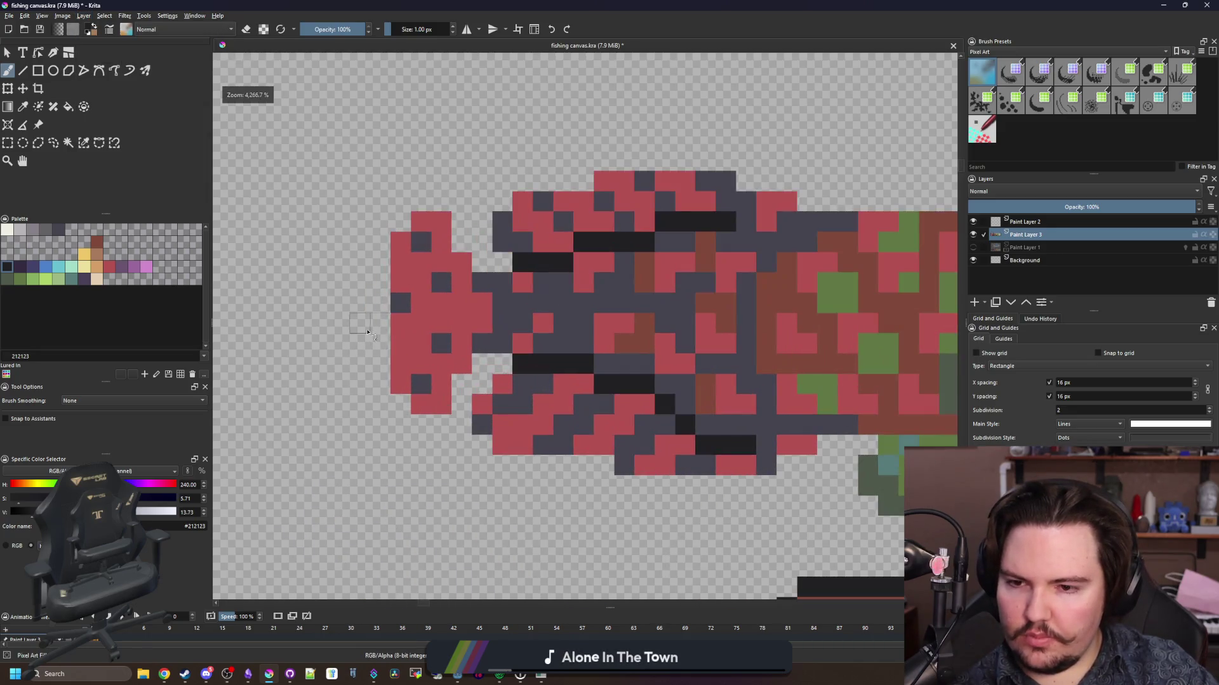
{"action": "scroll", "coordinate": [368, 331], "scroll_direction": "up", "scroll_amount": 1}
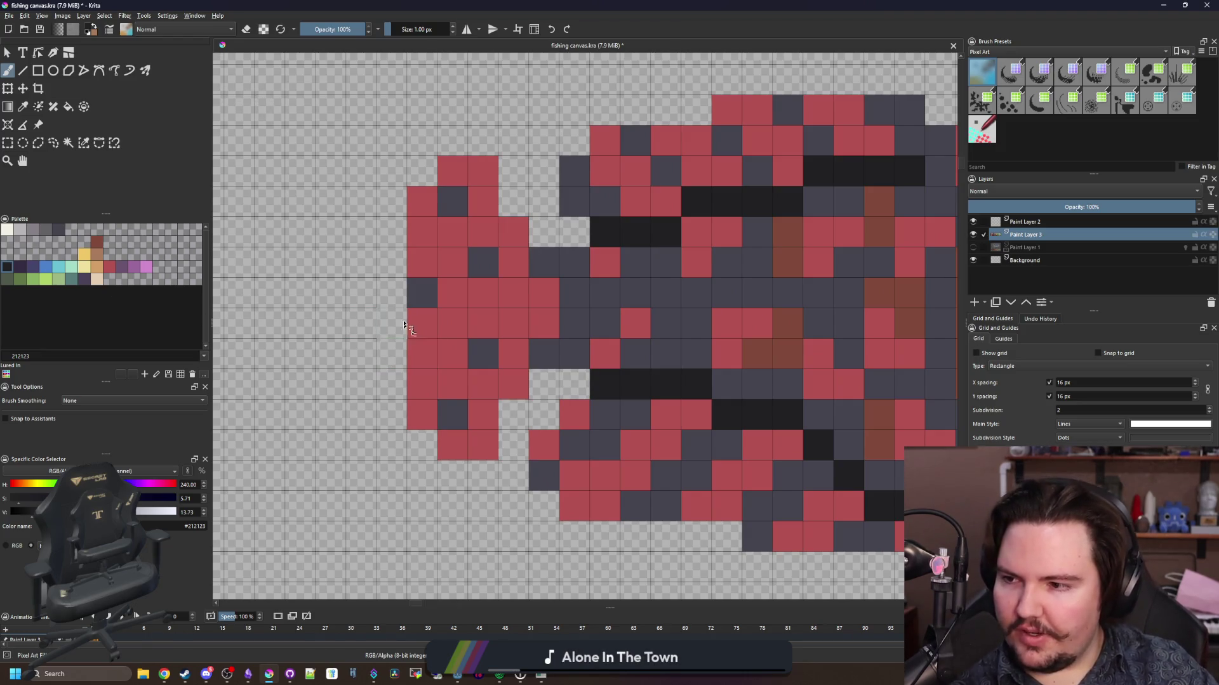
{"action": "mouse_move", "coordinate": [422, 444]}
{"action": "left_mouse_down"}
{"action": "mouse_move", "coordinate": [390, 412]}
{"action": "mouse_move", "coordinate": [373, 224]}
{"action": "mouse_move", "coordinate": [391, 419]}
{"action": "left_mouse_up"}
{"action": "key", "text": "ctrl+z"}
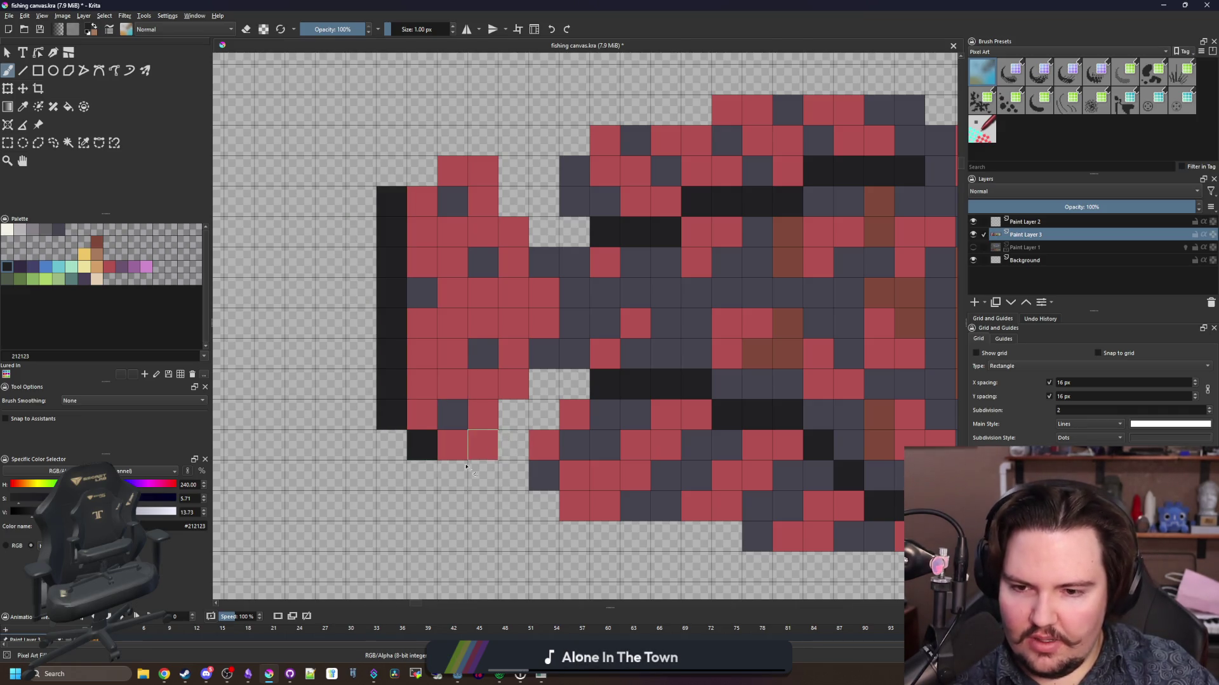
{"action": "mouse_move", "coordinate": [453, 475]}
{"action": "left_mouse_down"}
{"action": "mouse_move", "coordinate": [482, 475]}
{"action": "mouse_move", "coordinate": [512, 408]}
{"action": "mouse_move", "coordinate": [571, 381]}
{"action": "mouse_move", "coordinate": [543, 384]}
{"action": "left_mouse_up"}
{"action": "mouse_move", "coordinate": [561, 237]}
{"action": "left_mouse_down"}
{"action": "mouse_move", "coordinate": [501, 156]}
{"action": "mouse_move", "coordinate": [444, 143]}
{"action": "mouse_move", "coordinate": [421, 171]}
{"action": "left_mouse_up"}
- Outline the fish's top edge in dark pixels, undoing stray cells above it
{"action": "left_click_drag", "start_coordinate": [506, 163], "coordinate": [373, 270]}
{"action": "mouse_move", "coordinate": [440, 265]}
{"action": "left_mouse_down"}
{"action": "mouse_move", "coordinate": [603, 184]}
{"action": "mouse_move", "coordinate": [763, 184]}
{"action": "mouse_move", "coordinate": [749, 185]}
{"action": "left_mouse_up"}
{"action": "left_click_drag", "start_coordinate": [777, 242], "coordinate": [440, 272]}
{"action": "mouse_move", "coordinate": [469, 244]}
{"action": "left_mouse_down"}
{"action": "mouse_move", "coordinate": [557, 273]}
{"action": "mouse_move", "coordinate": [694, 269]}
{"action": "mouse_move", "coordinate": [559, 274]}
{"action": "left_mouse_up"}
{"action": "key", "text": "ctrl+z"}
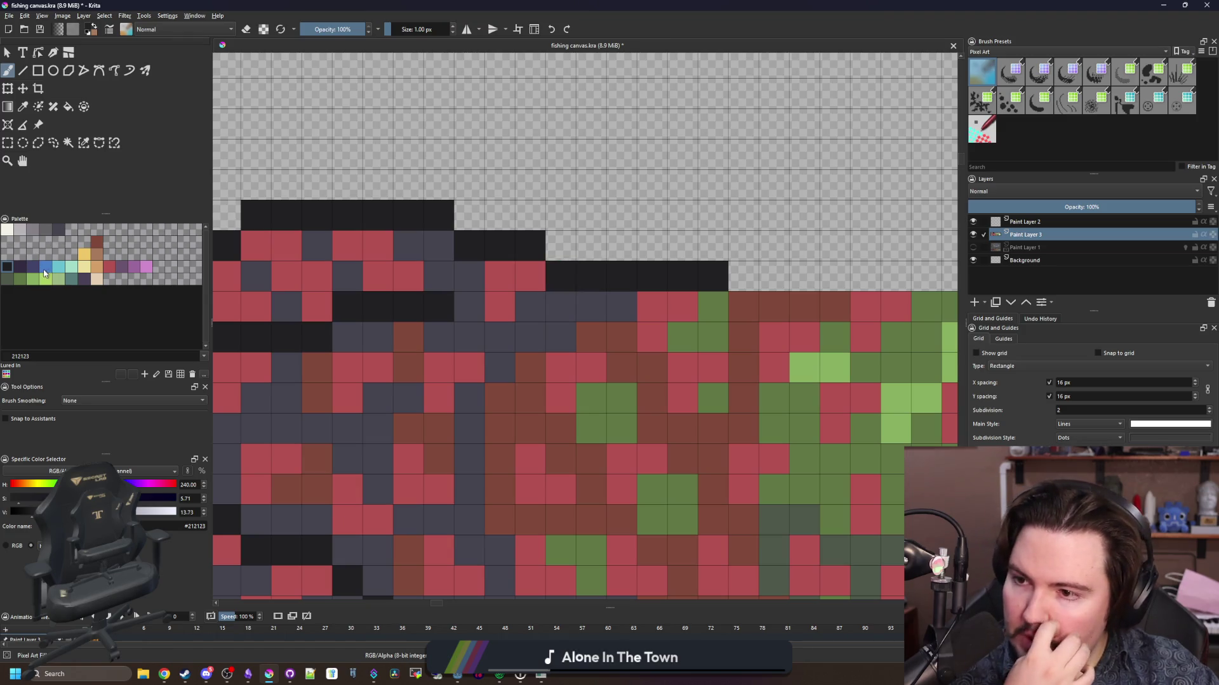
- Recolour two outline cells blue-grey #43436a and several others dark purple #352b42
{"action": "left_click", "coordinate": [44, 274]}
{"action": "left_click_drag", "start_coordinate": [408, 305], "coordinate": [438, 307]}
{"action": "left_click", "coordinate": [23, 267]}
{"action": "scroll", "coordinate": [438, 307], "scroll_direction": "down", "scroll_amount": 4}
{"action": "scroll", "coordinate": [536, 449], "scroll_direction": "up", "scroll_amount": 4}
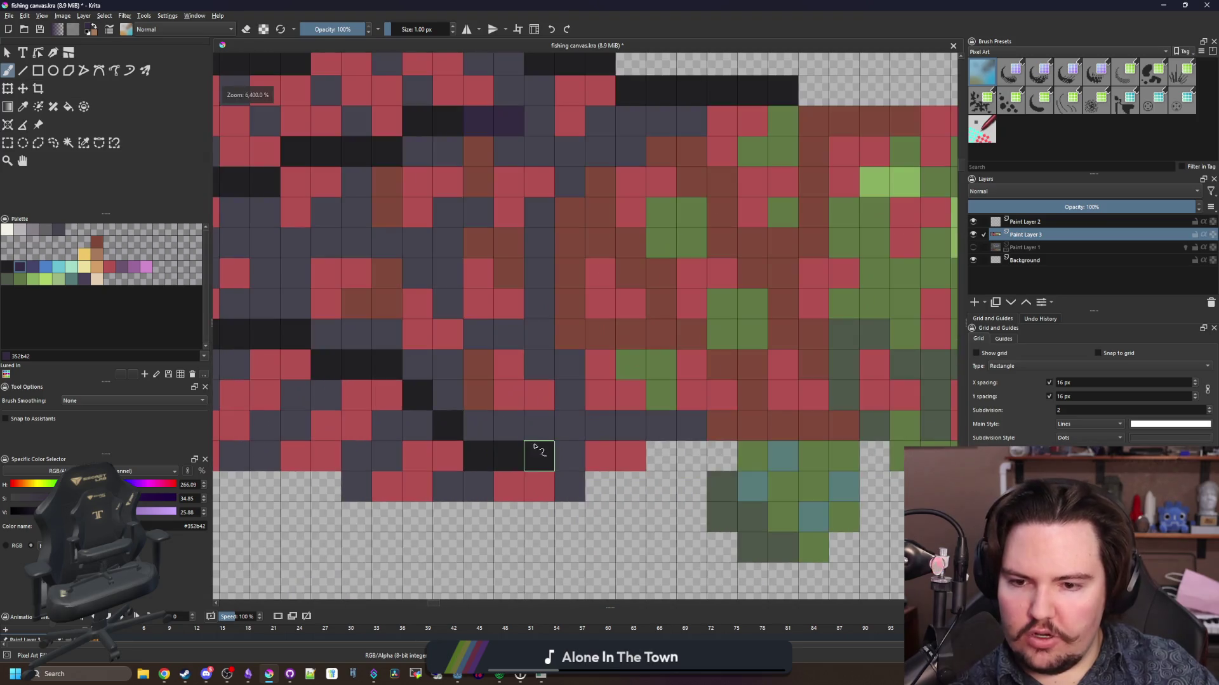
{"action": "left_click_drag", "start_coordinate": [534, 448], "coordinate": [501, 462]}
{"action": "left_click", "coordinate": [478, 456]}
{"action": "left_click", "coordinate": [449, 427]}
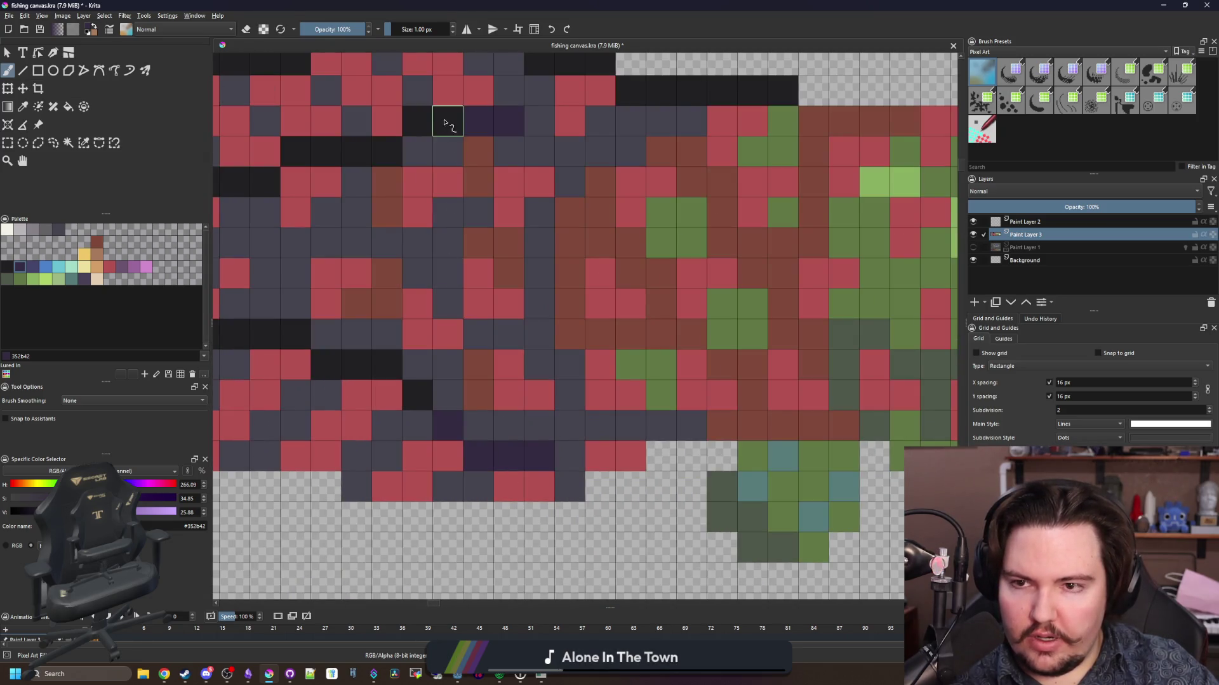
{"action": "scroll", "coordinate": [434, 319], "scroll_direction": "down", "scroll_amount": 4}
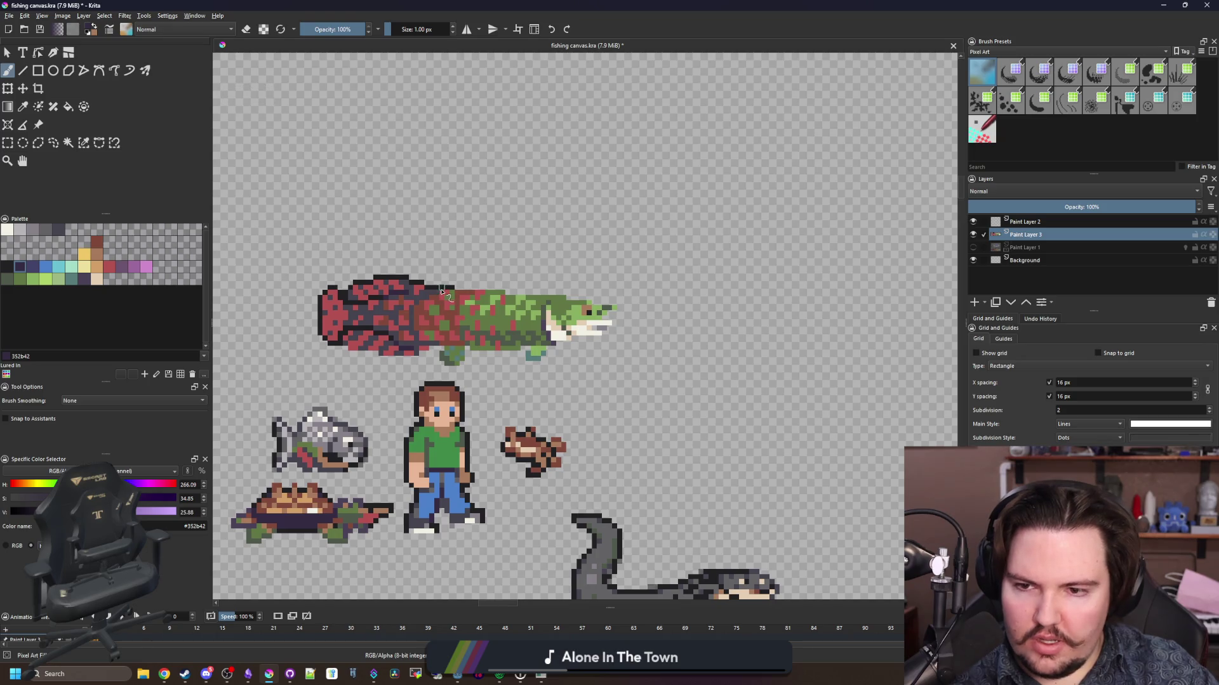
{"action": "scroll", "coordinate": [462, 271], "scroll_direction": "up", "scroll_amount": 4}
- Continue the black outline along the top edge further right
{"action": "left_click", "coordinate": [473, 279], "text": "ctrl"}
{"action": "left_click_drag", "start_coordinate": [513, 289], "coordinate": [670, 282]}
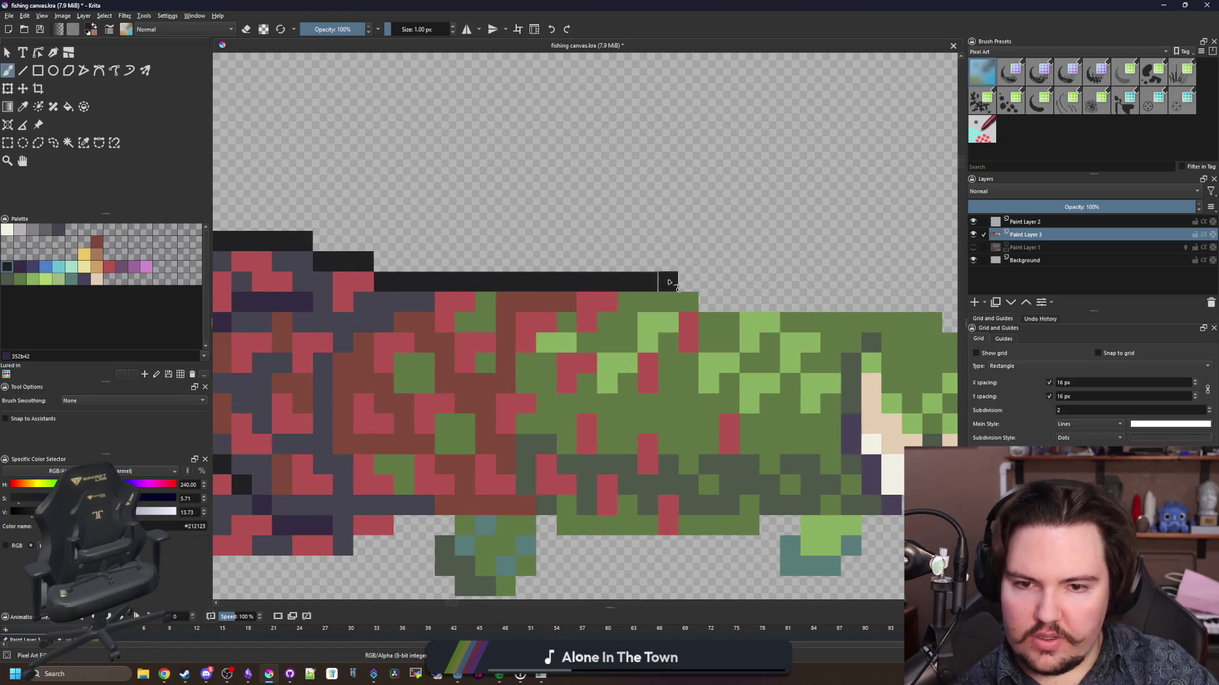
{"action": "mouse_move", "coordinate": [759, 313]}
{"action": "left_mouse_down"}
{"action": "mouse_move", "coordinate": [410, 326]}
{"action": "mouse_move", "coordinate": [587, 316]}
{"action": "mouse_move", "coordinate": [695, 355]}
{"action": "mouse_move", "coordinate": [806, 355]}
{"action": "mouse_move", "coordinate": [796, 395]}
{"action": "mouse_move", "coordinate": [746, 417]}
{"action": "mouse_move", "coordinate": [767, 417]}
{"action": "mouse_move", "coordinate": [766, 459]}
{"action": "left_mouse_up"}
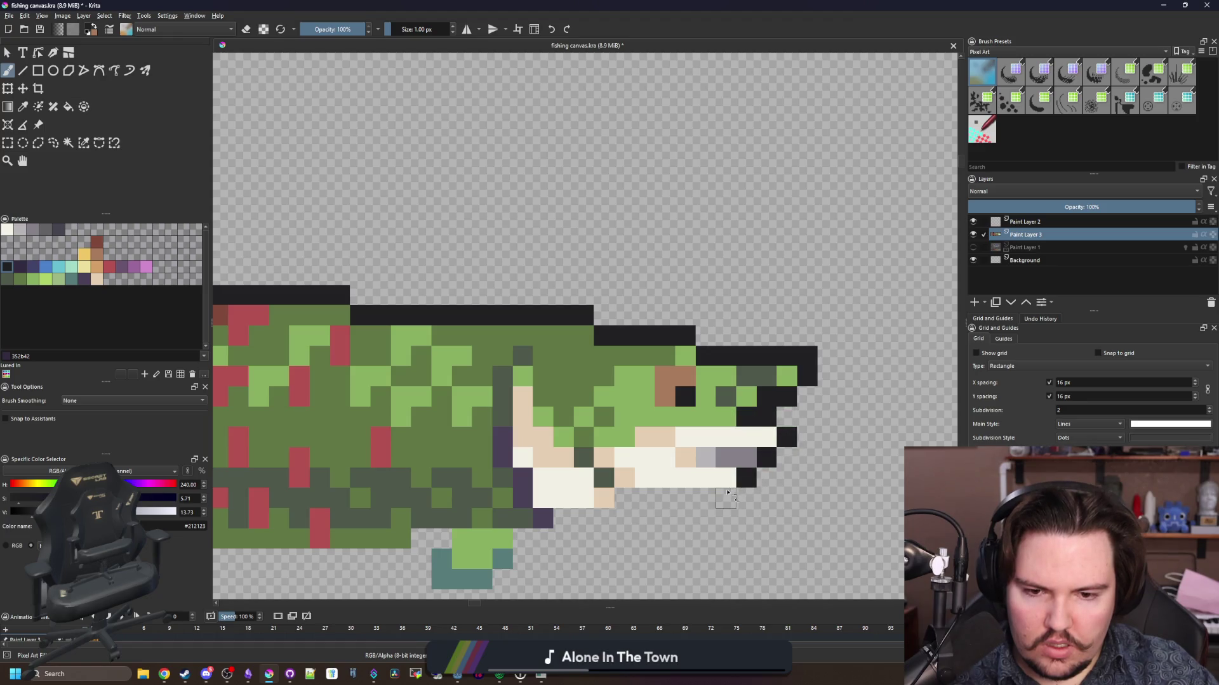
- Outline the lower jaw and the belly fin's sides and bottom in black
{"action": "mouse_move", "coordinate": [726, 498]}
{"action": "left_mouse_down"}
{"action": "mouse_move", "coordinate": [603, 499]}
{"action": "mouse_move", "coordinate": [561, 517]}
{"action": "left_mouse_up"}
{"action": "left_click_drag", "start_coordinate": [506, 544], "coordinate": [528, 495]}
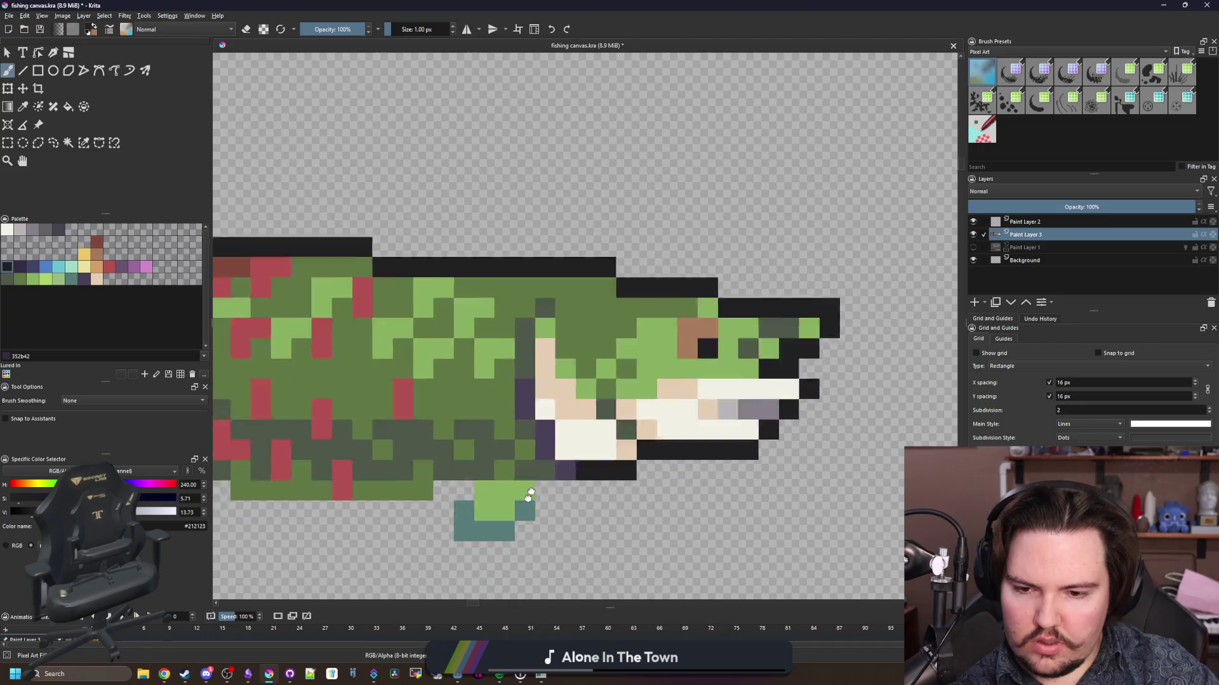
{"action": "scroll", "coordinate": [529, 495], "scroll_direction": "up", "scroll_amount": 2}
{"action": "left_click", "coordinate": [585, 424]}
{"action": "mouse_move", "coordinate": [585, 393]}
{"action": "left_mouse_down"}
{"action": "mouse_move", "coordinate": [555, 455]}
{"action": "mouse_move", "coordinate": [464, 485]}
{"action": "mouse_move", "coordinate": [435, 389]}
{"action": "mouse_move", "coordinate": [304, 416]}
{"action": "mouse_move", "coordinate": [784, 422]}
{"action": "mouse_move", "coordinate": [574, 414]}
{"action": "mouse_move", "coordinate": [575, 445]}
{"action": "mouse_move", "coordinate": [540, 483]}
{"action": "mouse_move", "coordinate": [450, 500]}
{"action": "mouse_move", "coordinate": [365, 406]}
{"action": "mouse_move", "coordinate": [393, 431]}
{"action": "mouse_move", "coordinate": [370, 383]}
{"action": "mouse_move", "coordinate": [688, 380]}
{"action": "mouse_move", "coordinate": [590, 443]}
{"action": "mouse_move", "coordinate": [377, 442]}
{"action": "left_mouse_up"}
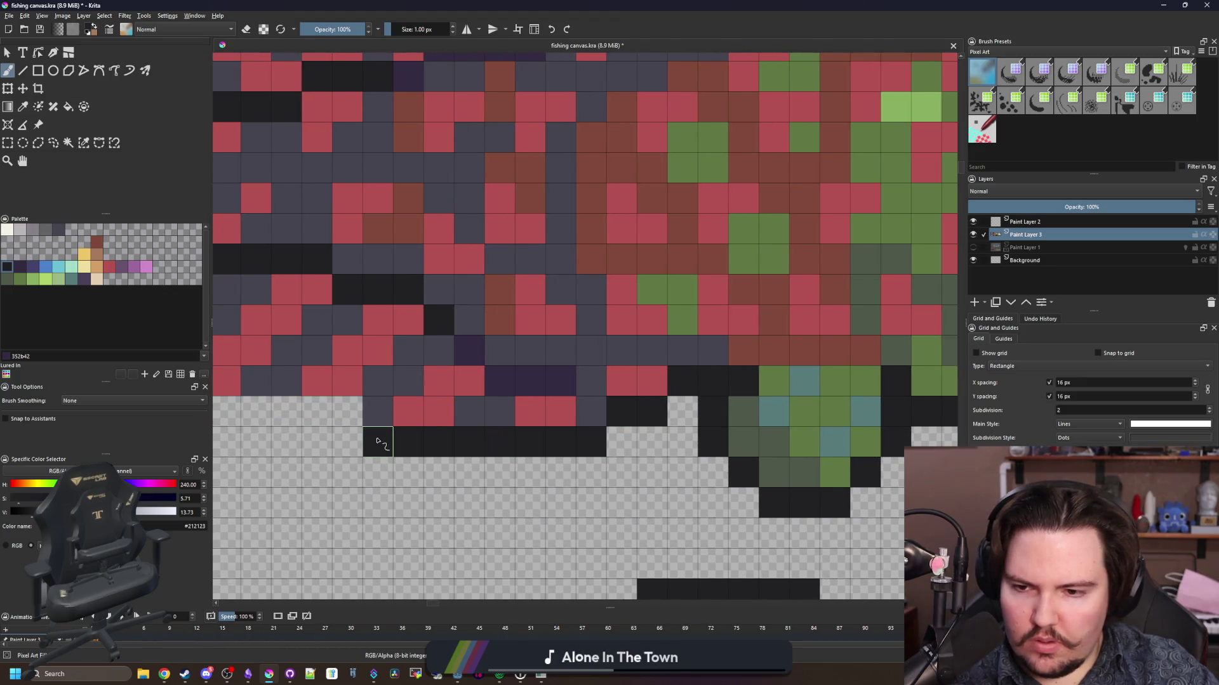
- Trace the black outline along the fish's bottom edge, then pick light grey #b8b5b9
{"action": "key", "text": "minus"}
{"action": "mouse_move", "coordinate": [579, 437]}
{"action": "left_mouse_down"}
{"action": "mouse_move", "coordinate": [393, 419]}
{"action": "mouse_move", "coordinate": [365, 384]}
{"action": "left_mouse_up"}
{"action": "left_click_drag", "start_coordinate": [357, 376], "coordinate": [389, 448]}
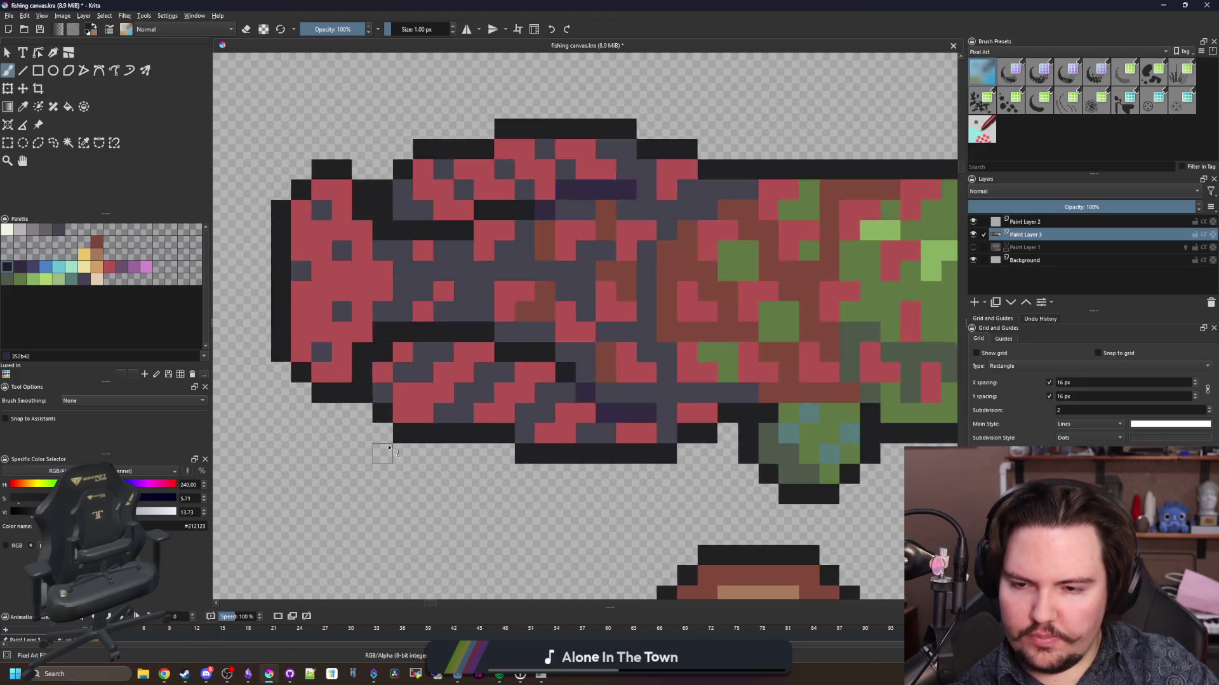
{"action": "scroll", "coordinate": [390, 448], "scroll_direction": "down", "scroll_amount": 5}
{"action": "scroll", "coordinate": [508, 305], "scroll_direction": "up", "scroll_amount": 8}
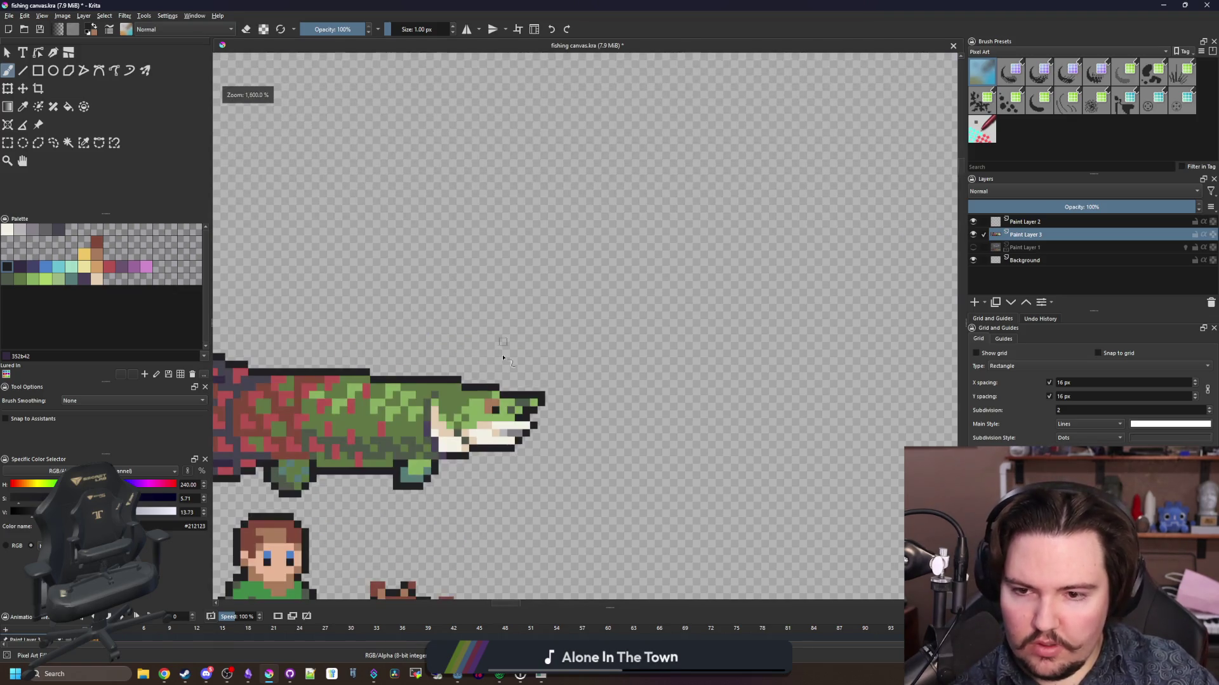
{"action": "scroll", "coordinate": [484, 408], "scroll_direction": "up", "scroll_amount": 1}
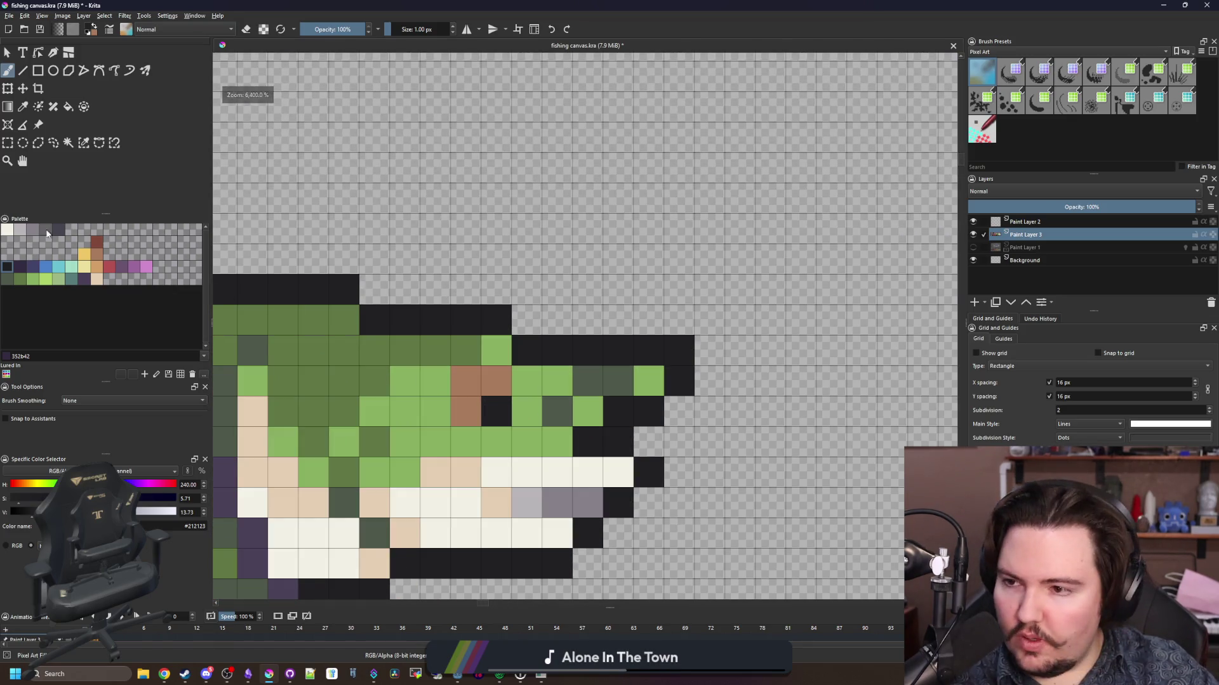
{"action": "left_click", "coordinate": [19, 229]}
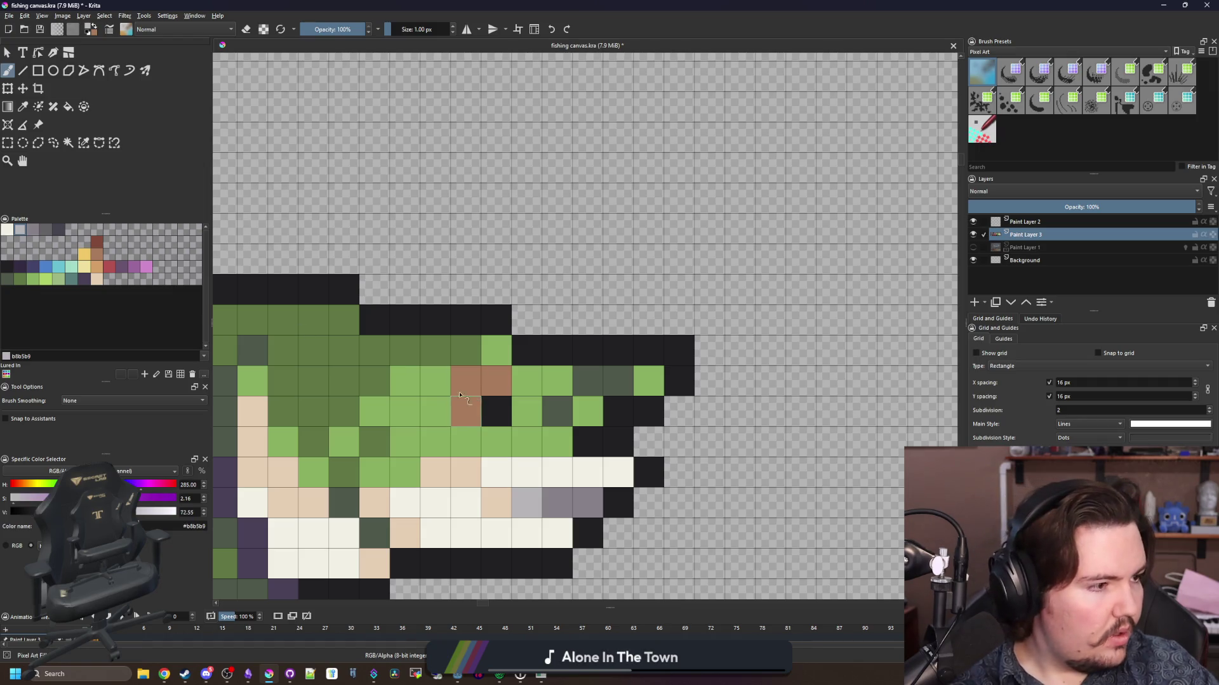
{"action": "scroll", "coordinate": [547, 366], "scroll_direction": "down", "scroll_amount": 2}
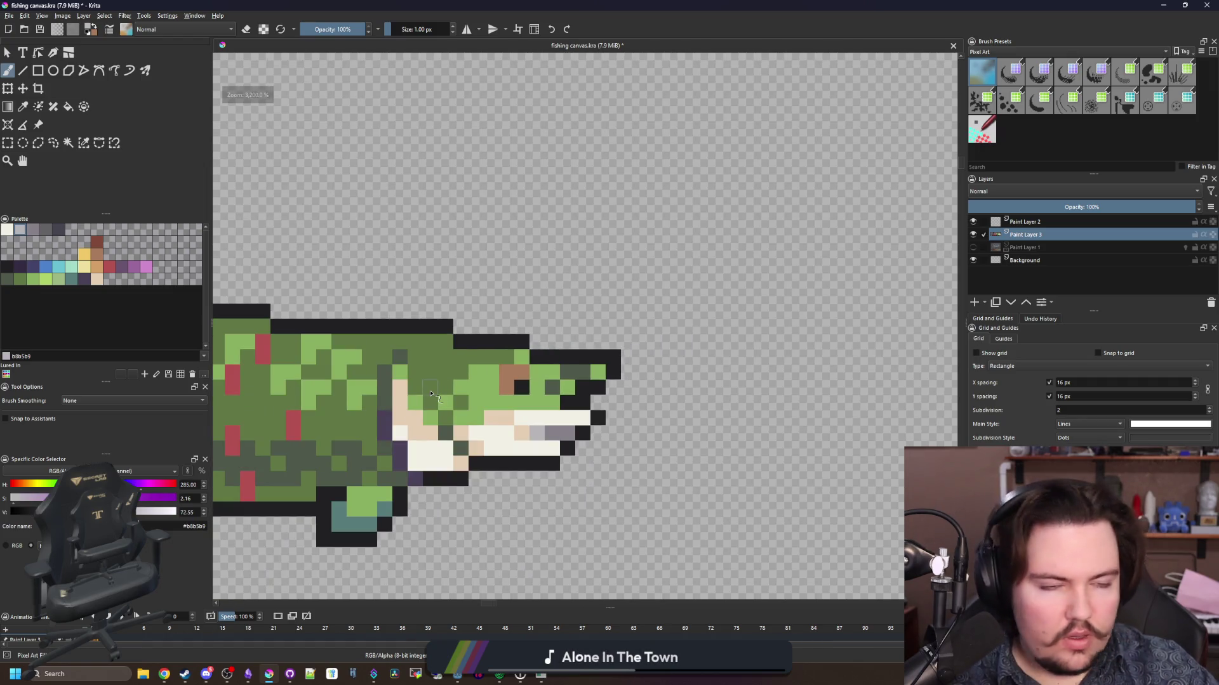
- Pick peach #e5ceb4 for the gill highlights and sample the head's green
{"action": "scroll", "coordinate": [428, 413], "scroll_direction": "up", "scroll_amount": 2}
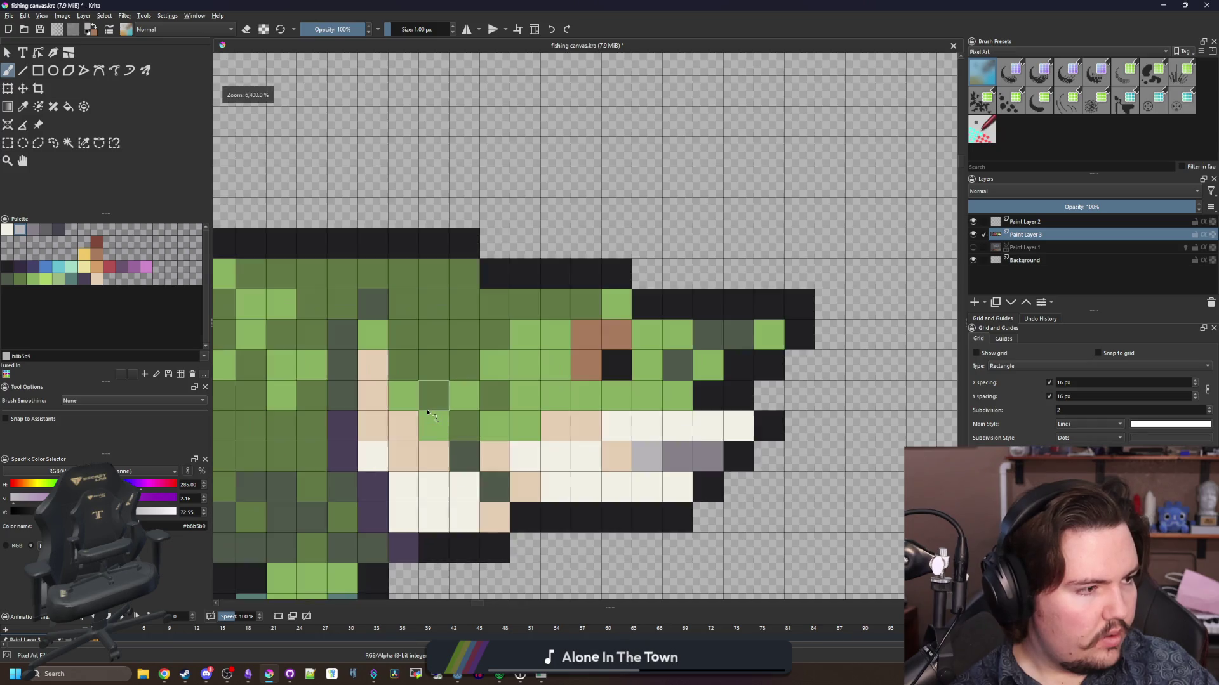
{"action": "left_click", "coordinate": [402, 432], "text": "ctrl"}
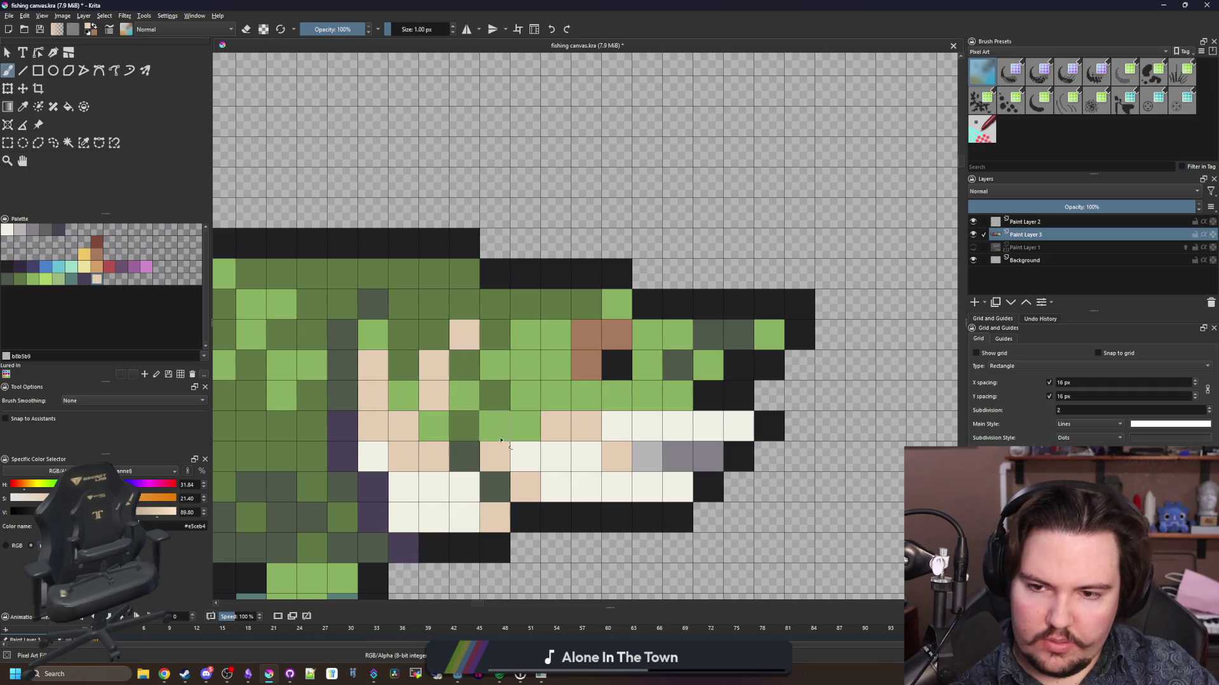
{"action": "scroll", "coordinate": [546, 355], "scroll_direction": "down", "scroll_amount": 5}
{"action": "scroll", "coordinate": [516, 410], "scroll_direction": "up", "scroll_amount": 6}
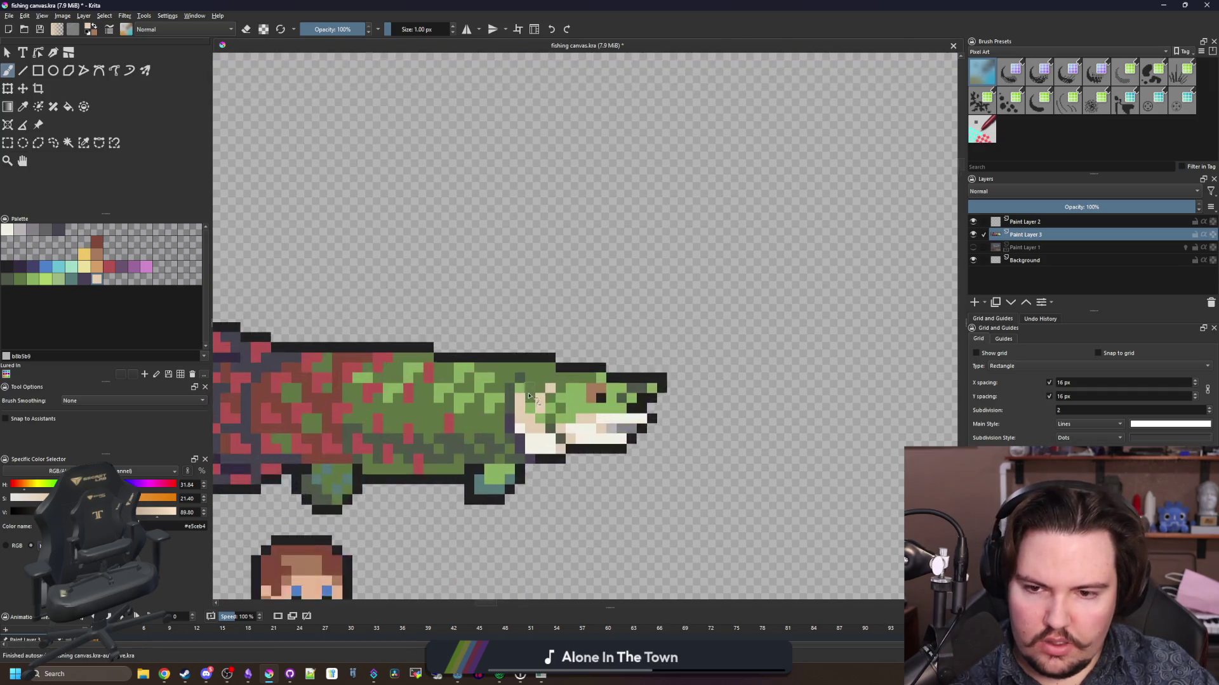
{"action": "left_click", "coordinate": [614, 411], "text": "ctrl"}
{"action": "scroll", "coordinate": [613, 411], "scroll_direction": "down", "scroll_amount": 7}
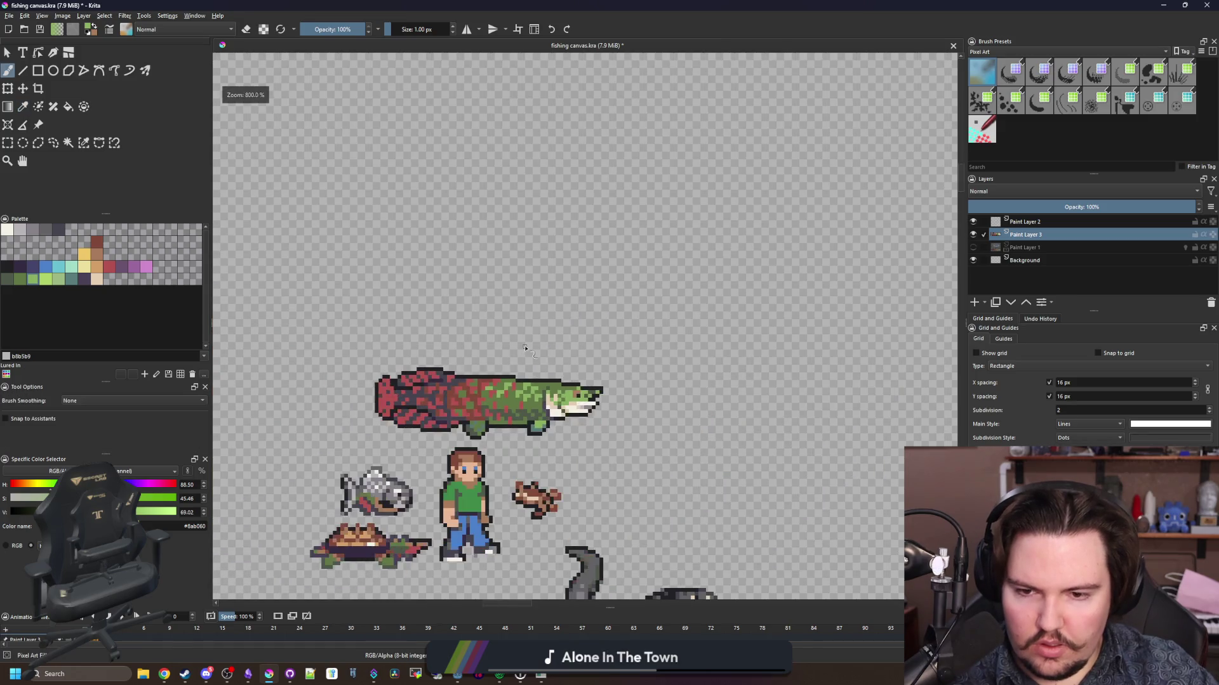
{"action": "scroll", "coordinate": [561, 385], "scroll_direction": "up", "scroll_amount": 2}
{"action": "scroll", "coordinate": [561, 385], "scroll_direction": "up", "scroll_amount": 4}
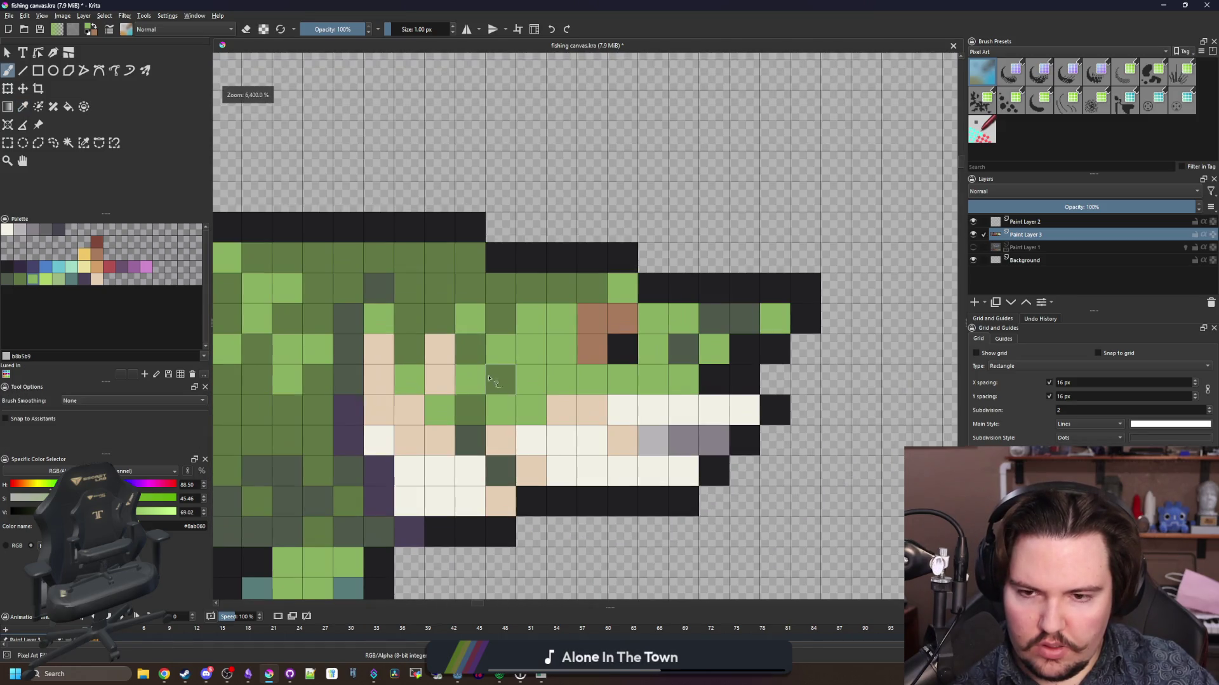
{"action": "key", "text": "p"}
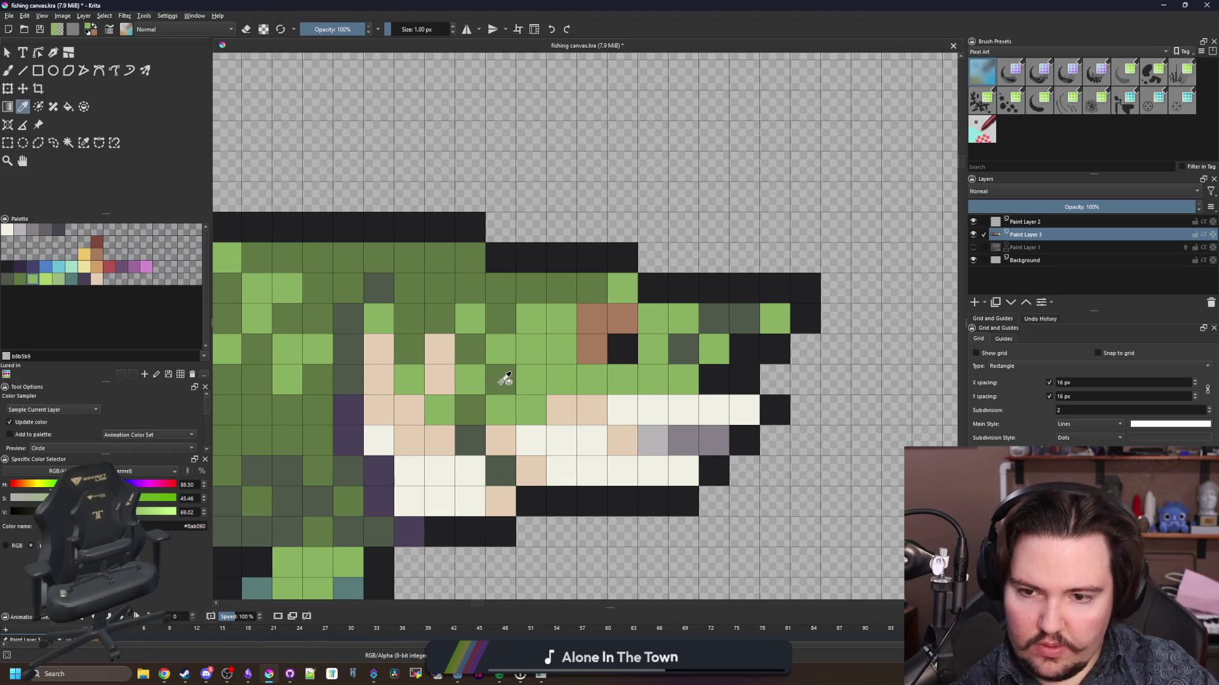
{"action": "left_click", "coordinate": [502, 377]}
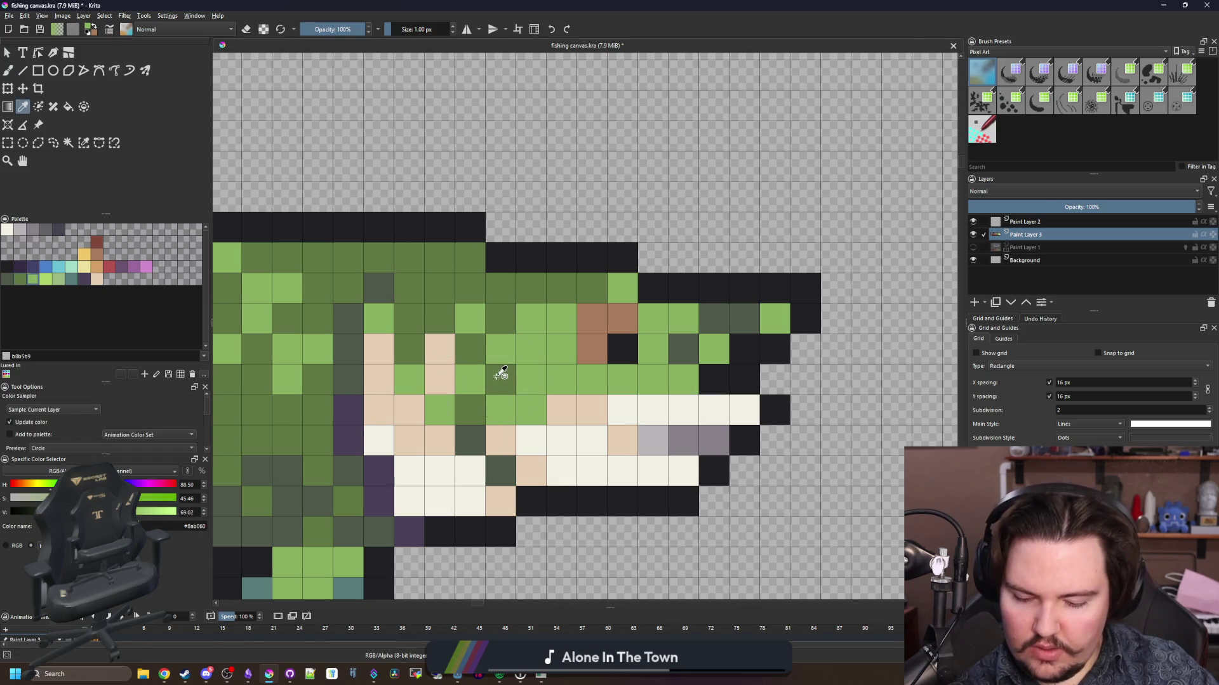
{"action": "key", "text": "b"}
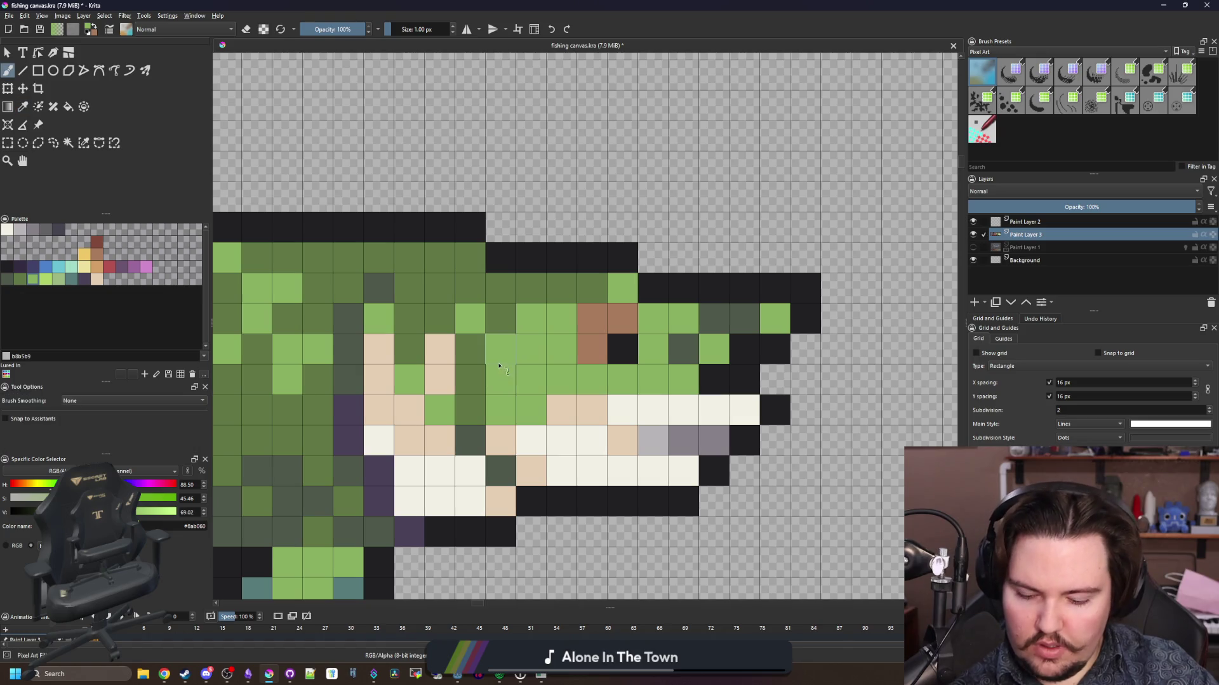
- Sample dark green #5f7743 and another head colour from the canvas for the gill area
{"action": "key", "text": "p"}
{"action": "left_click", "coordinate": [512, 313]}
{"action": "scroll", "coordinate": [512, 375], "scroll_direction": "down", "scroll_amount": 10}
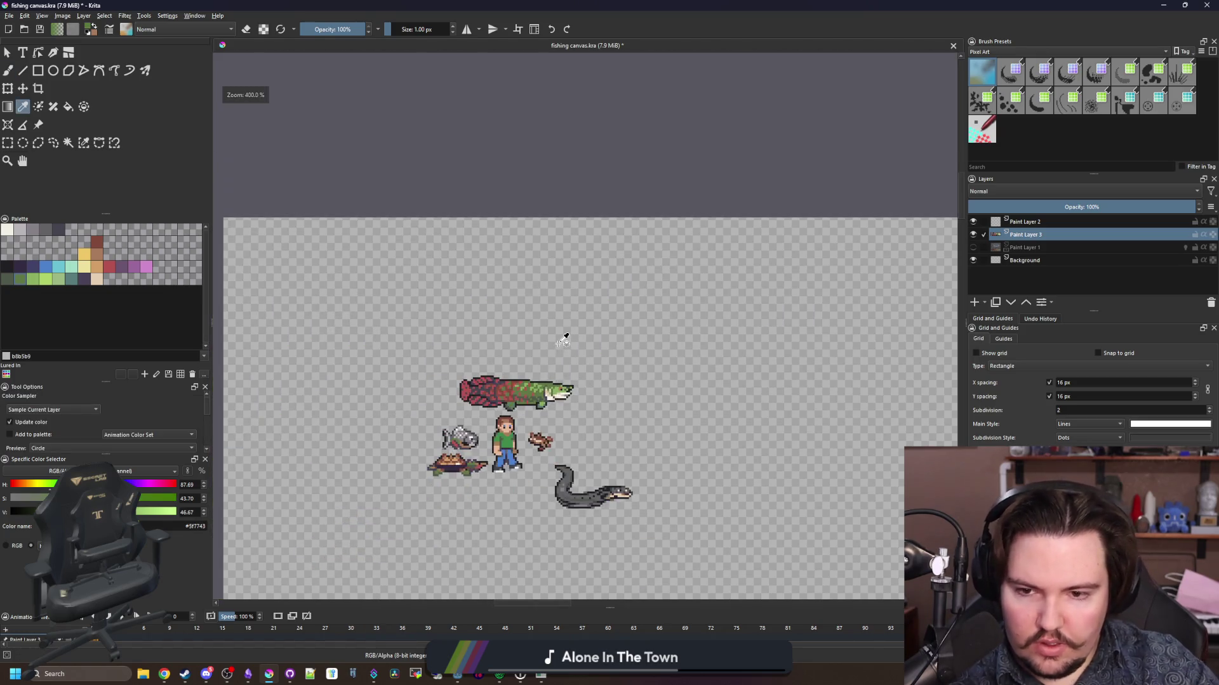
{"action": "scroll", "coordinate": [564, 339], "scroll_direction": "up", "scroll_amount": 5}
{"action": "scroll", "coordinate": [734, 363], "scroll_direction": "up", "scroll_amount": 2}
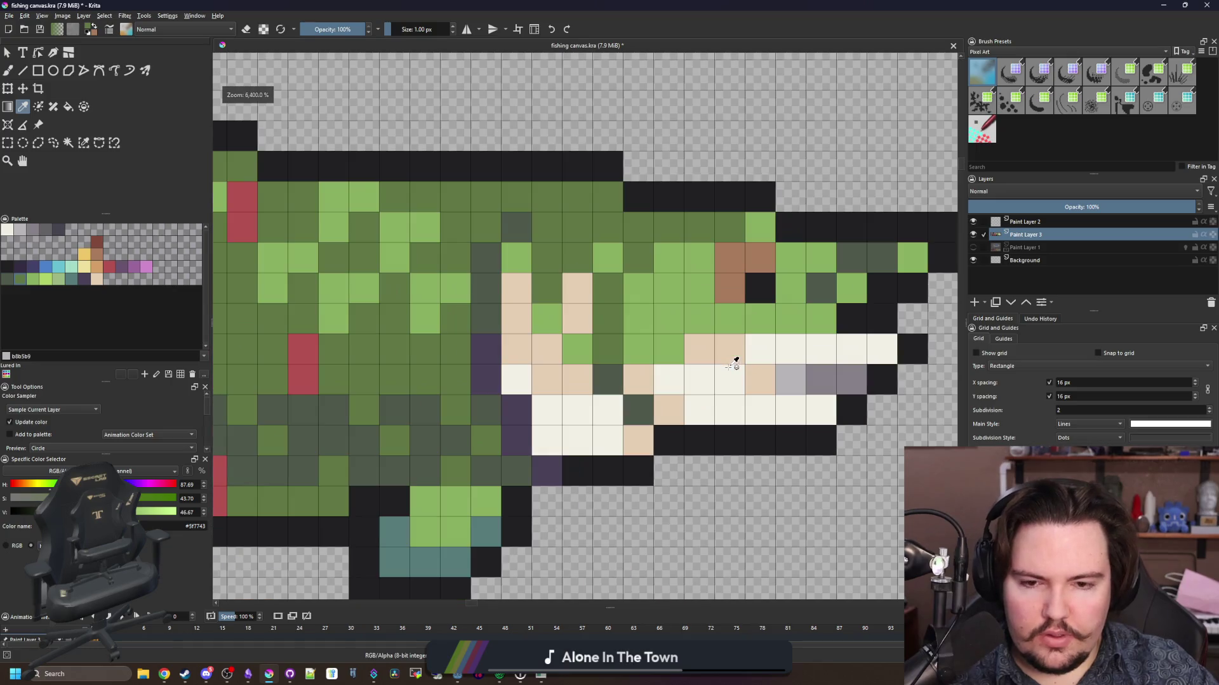
{"action": "scroll", "coordinate": [654, 381], "scroll_direction": "down", "scroll_amount": 1}
{"action": "left_click", "coordinate": [621, 361]}
{"action": "key", "text": "b"}
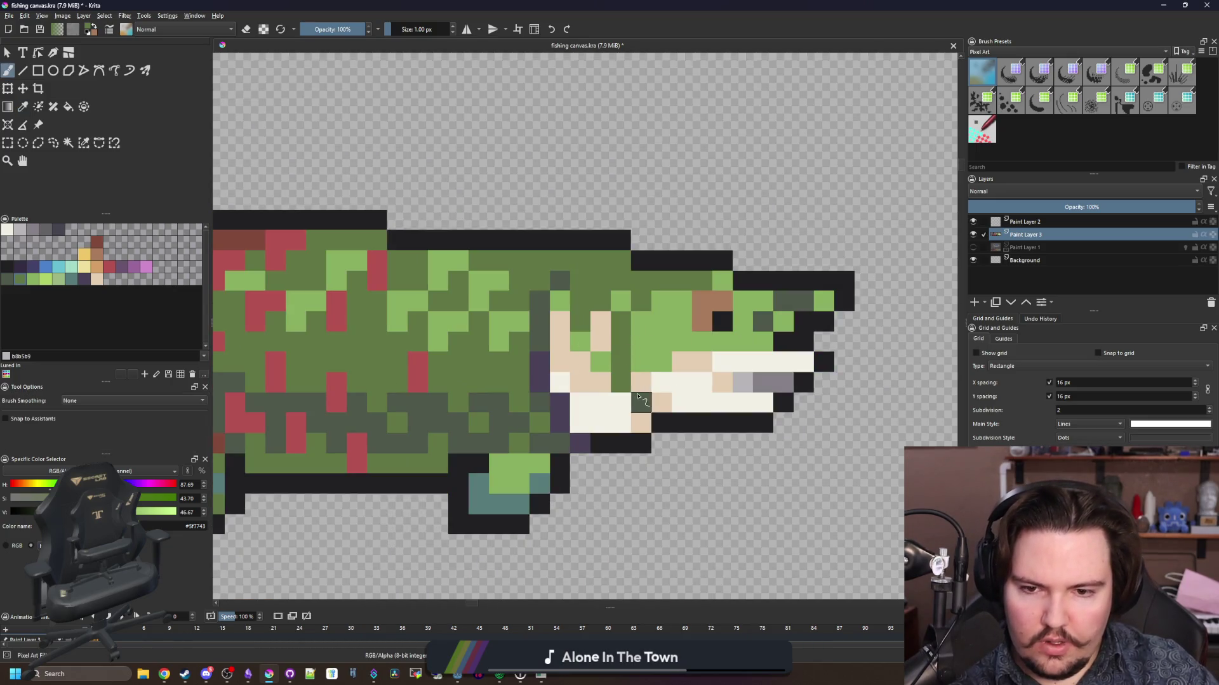
{"action": "scroll", "coordinate": [659, 400], "scroll_direction": "down", "scroll_amount": 5}
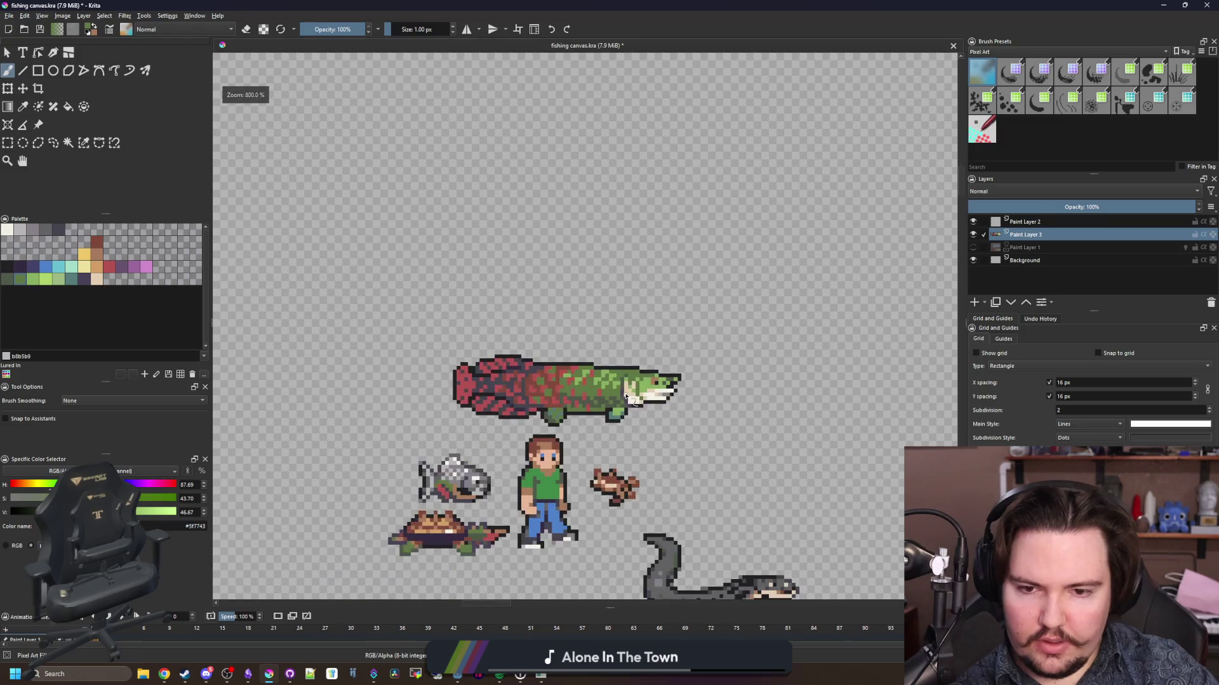
{"action": "scroll", "coordinate": [631, 401], "scroll_direction": "up", "scroll_amount": 2}
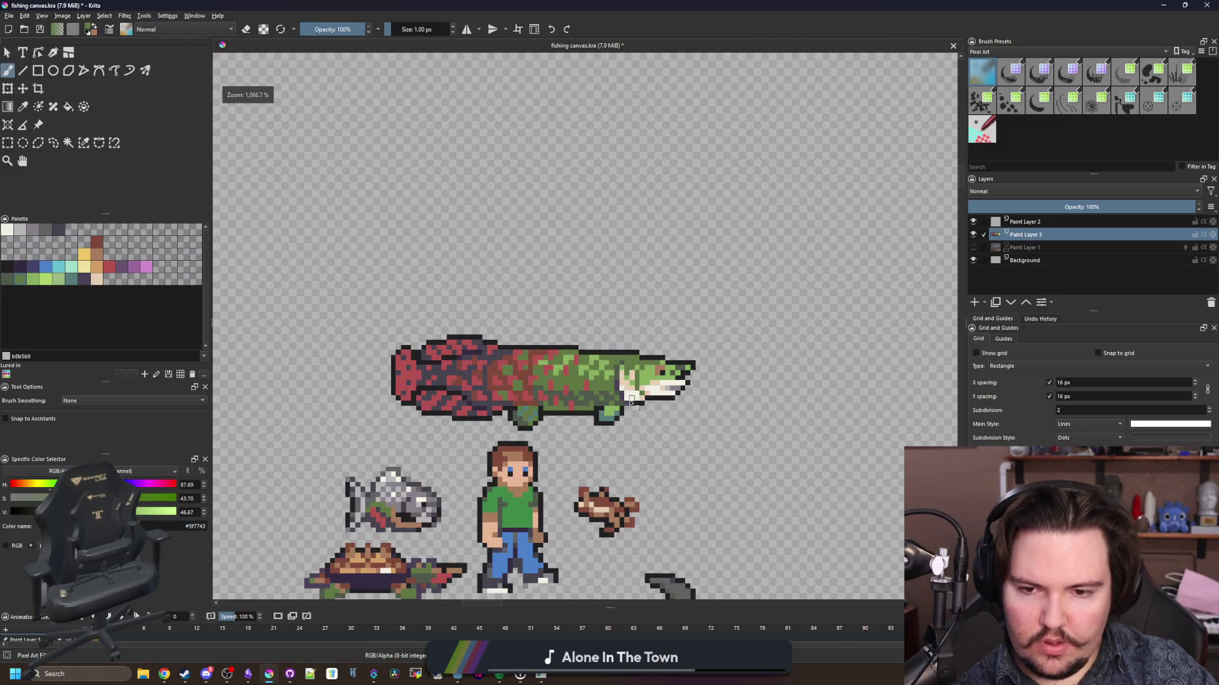
{"action": "scroll", "coordinate": [629, 396], "scroll_direction": "up", "scroll_amount": 3}
{"action": "scroll", "coordinate": [634, 381], "scroll_direction": "up", "scroll_amount": 1}
- Sample the off-white from the fish's belly and go back to the brush
{"action": "key", "text": "p"}
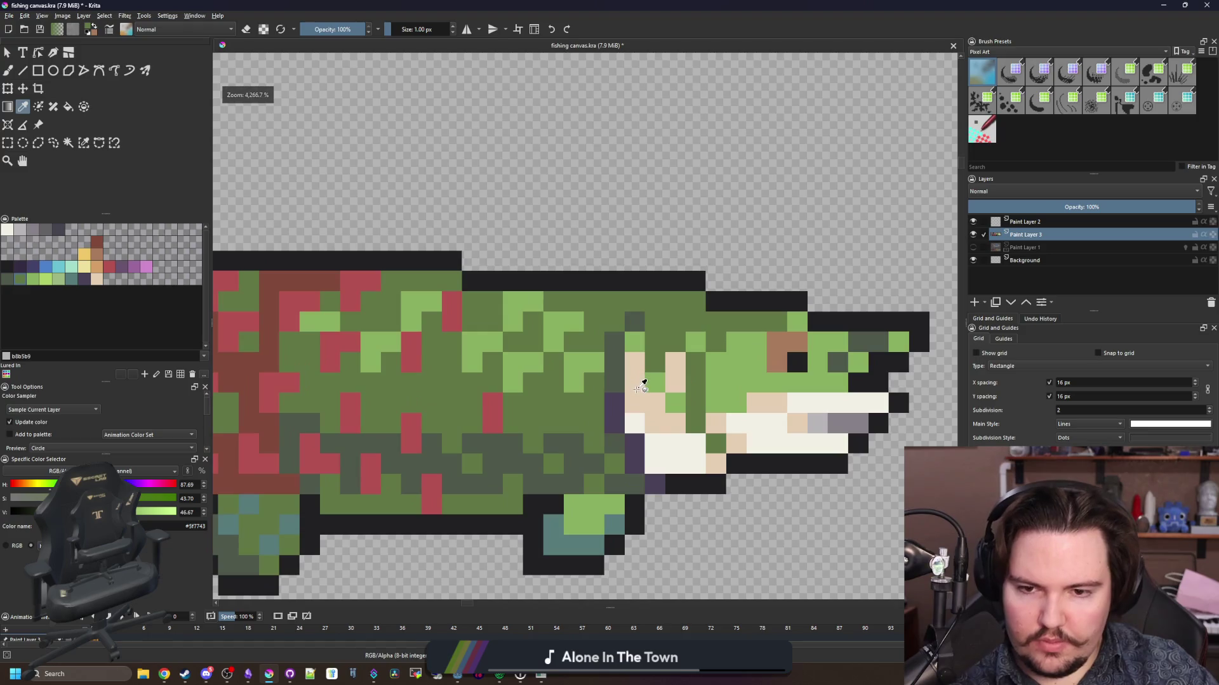
{"action": "left_click", "coordinate": [654, 435]}
{"action": "key", "text": "b"}
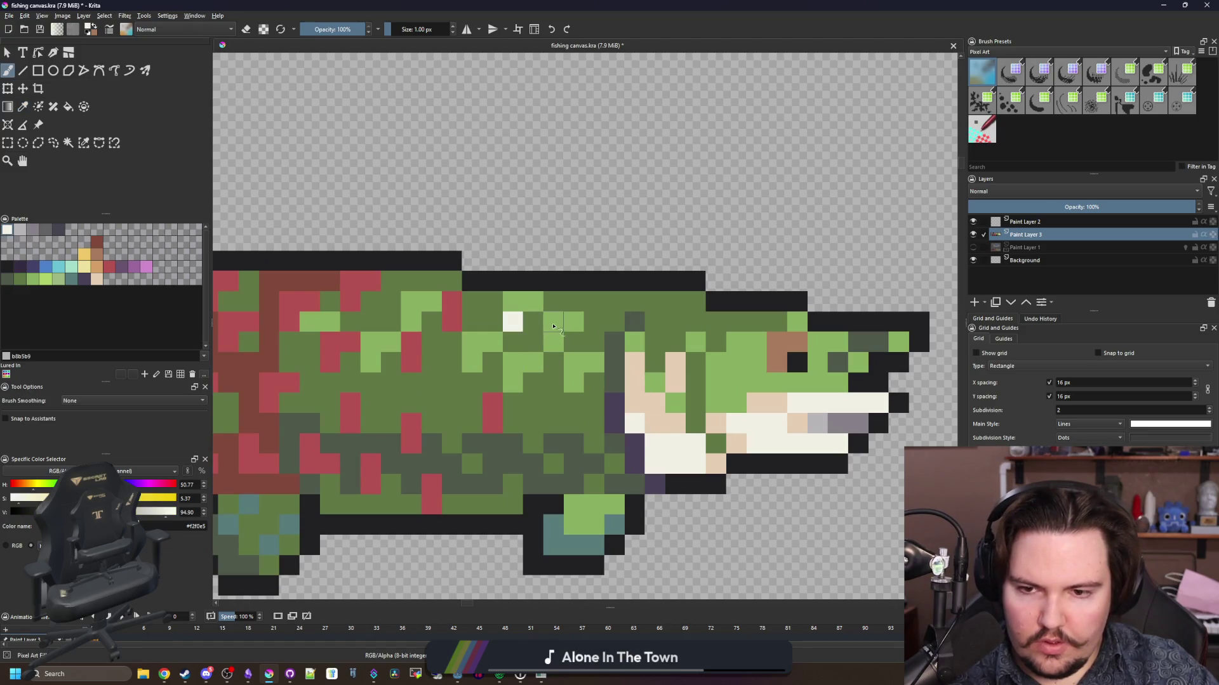
{"action": "scroll", "coordinate": [537, 303], "scroll_direction": "down", "scroll_amount": 7}
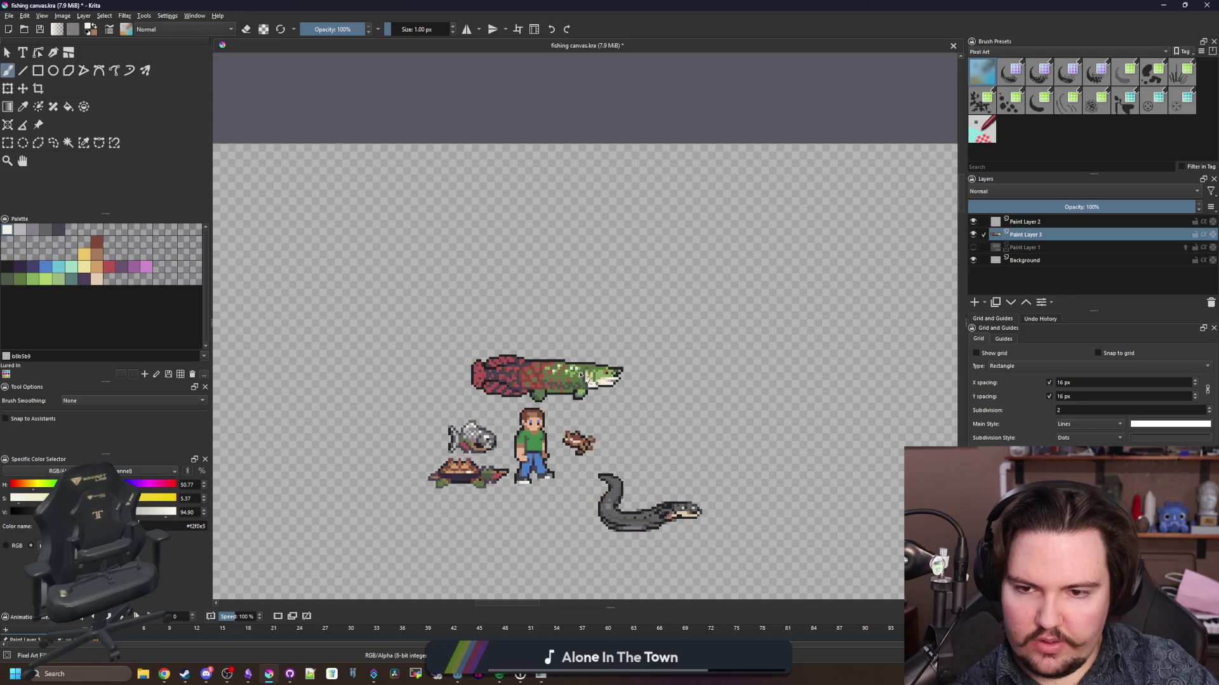
{"action": "scroll", "coordinate": [537, 302], "scroll_direction": "up", "scroll_amount": 5}
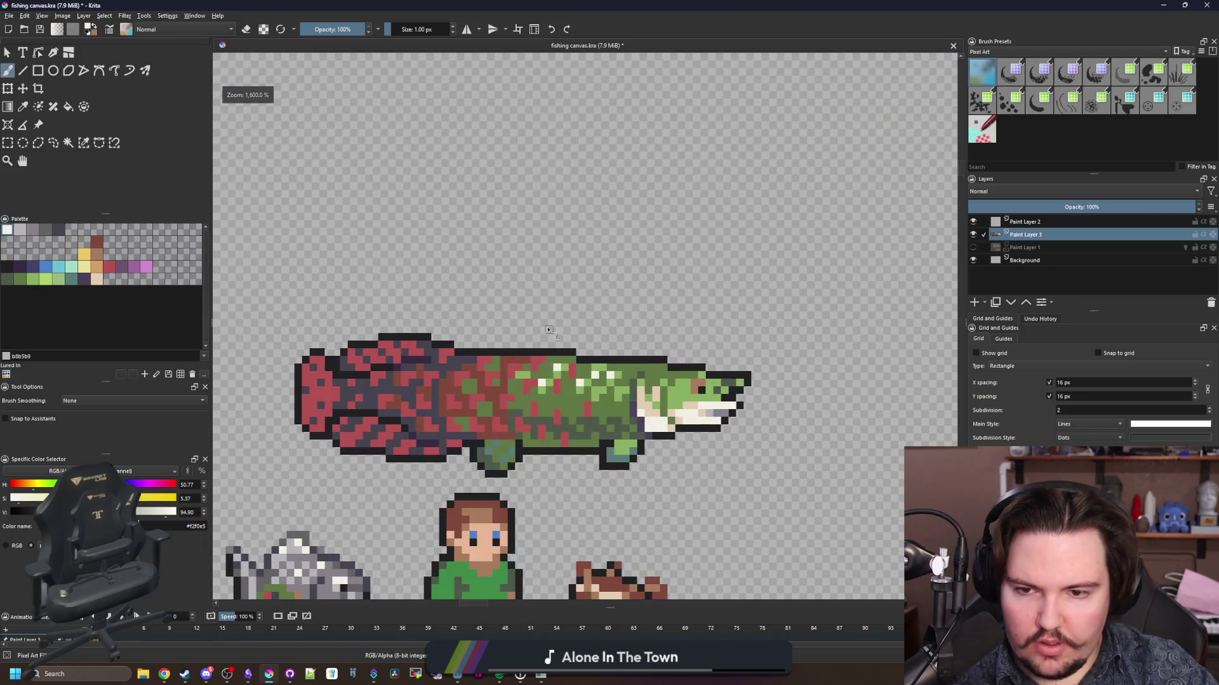
{"action": "scroll", "coordinate": [546, 318], "scroll_direction": "down", "scroll_amount": 5}
{"action": "scroll", "coordinate": [562, 349], "scroll_direction": "up", "scroll_amount": 5}
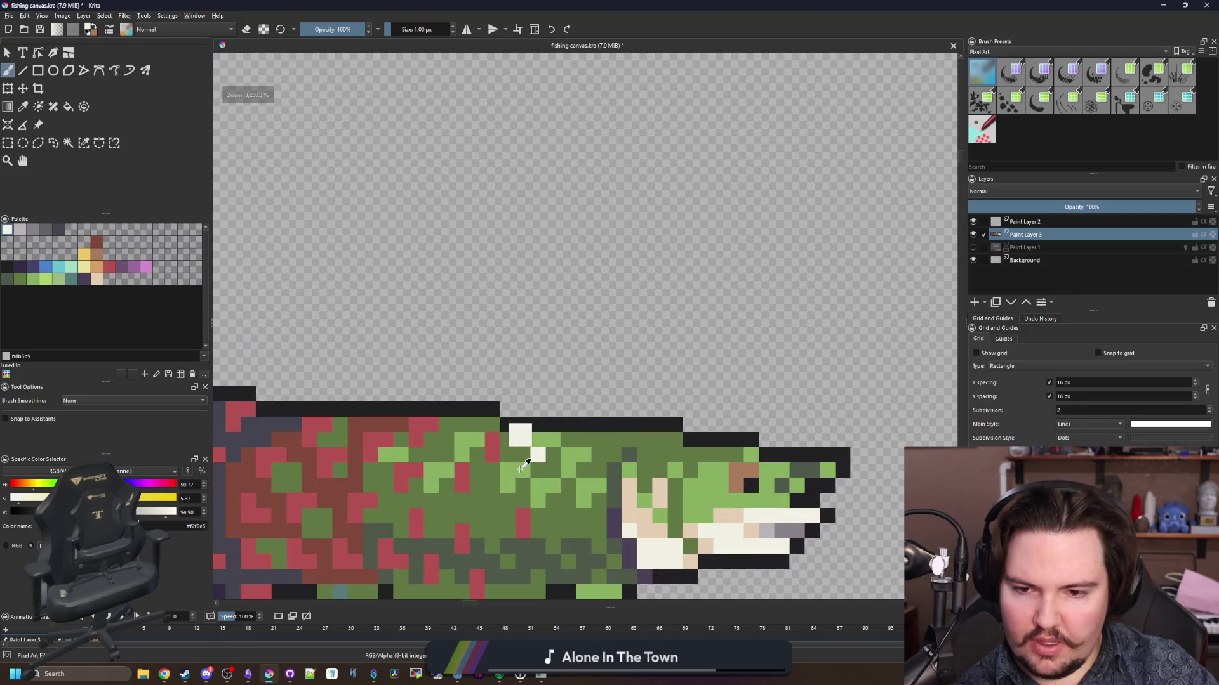
- Undo the stray off-white pixels on the back and choose dark purple for the outline
{"action": "key", "text": "ctrl+z"}
{"action": "scroll", "coordinate": [469, 444], "scroll_direction": "down", "scroll_amount": 6}
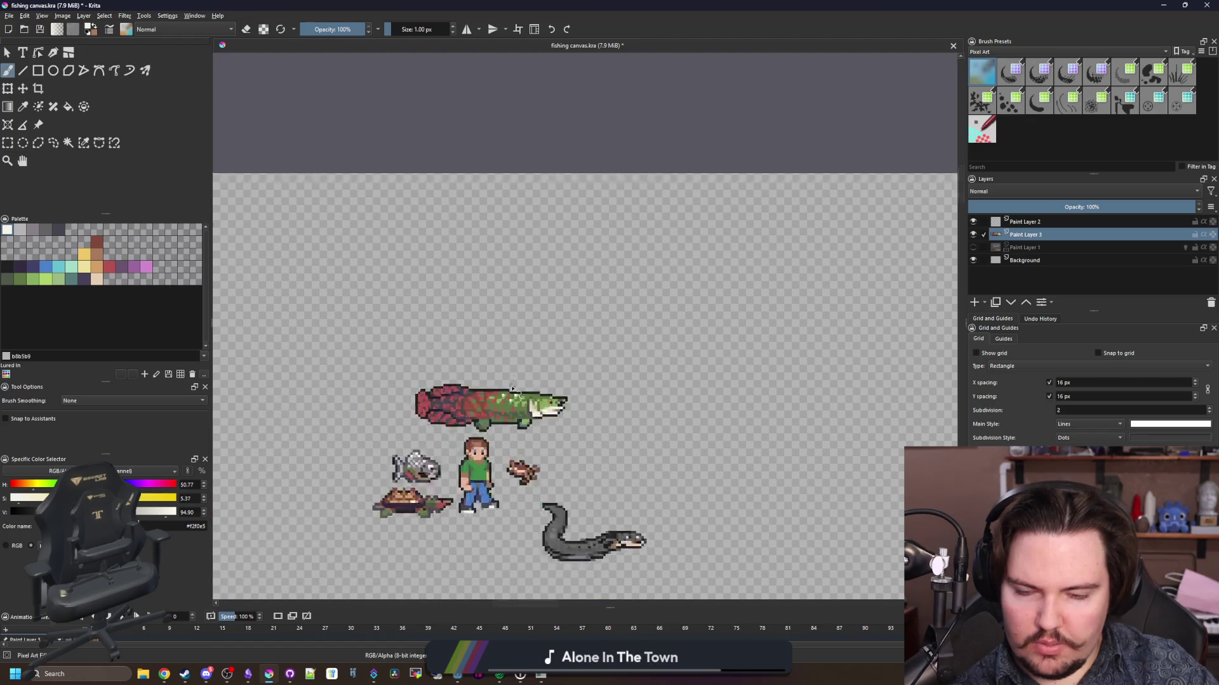
{"action": "scroll", "coordinate": [550, 450], "scroll_direction": "up", "scroll_amount": 4}
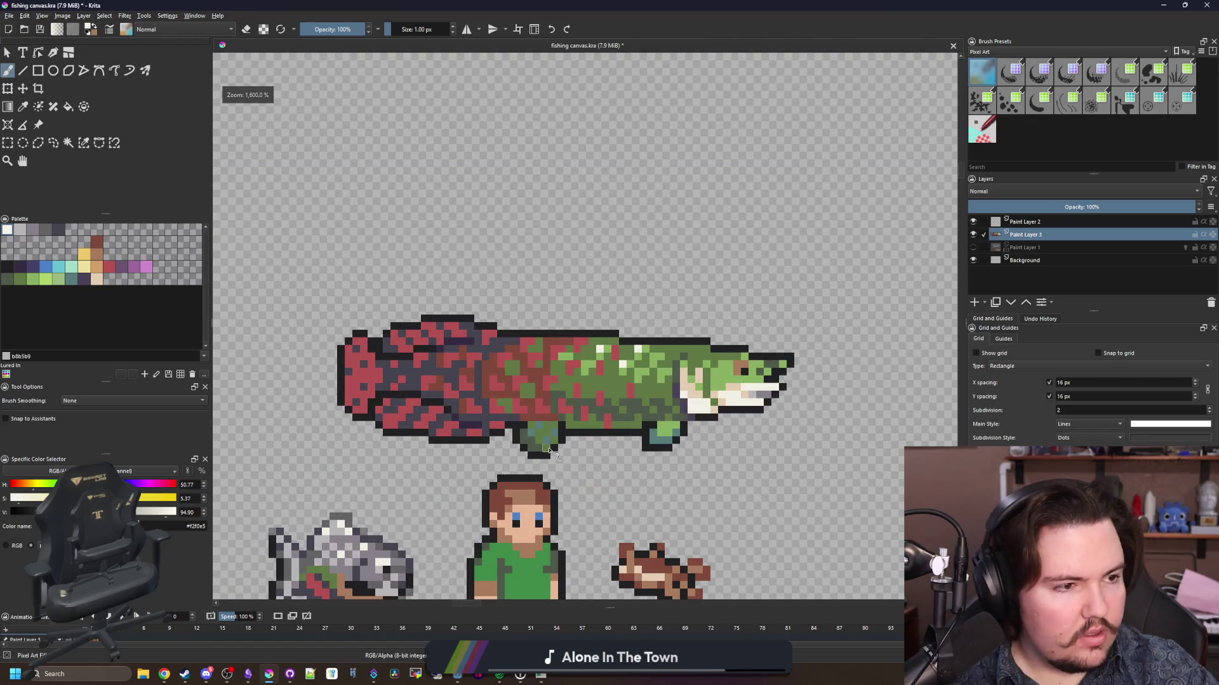
{"action": "scroll", "coordinate": [382, 356], "scroll_direction": "down", "scroll_amount": 1}
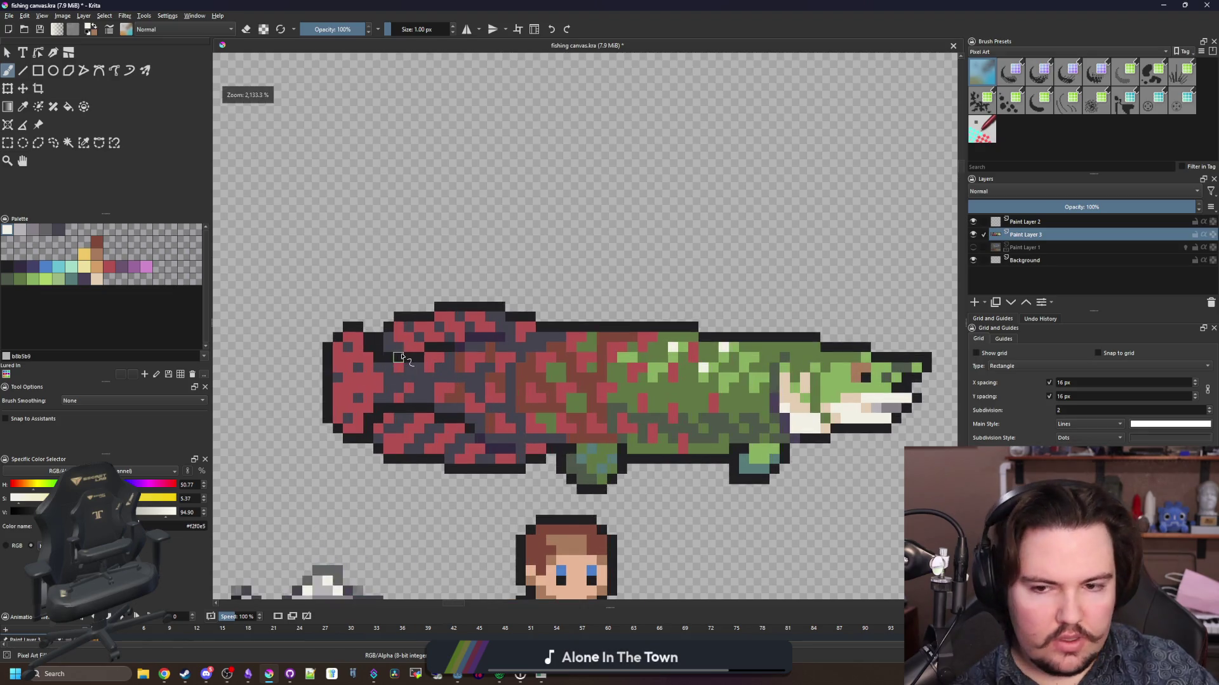
{"action": "scroll", "coordinate": [654, 359], "scroll_direction": "up", "scroll_amount": 2}
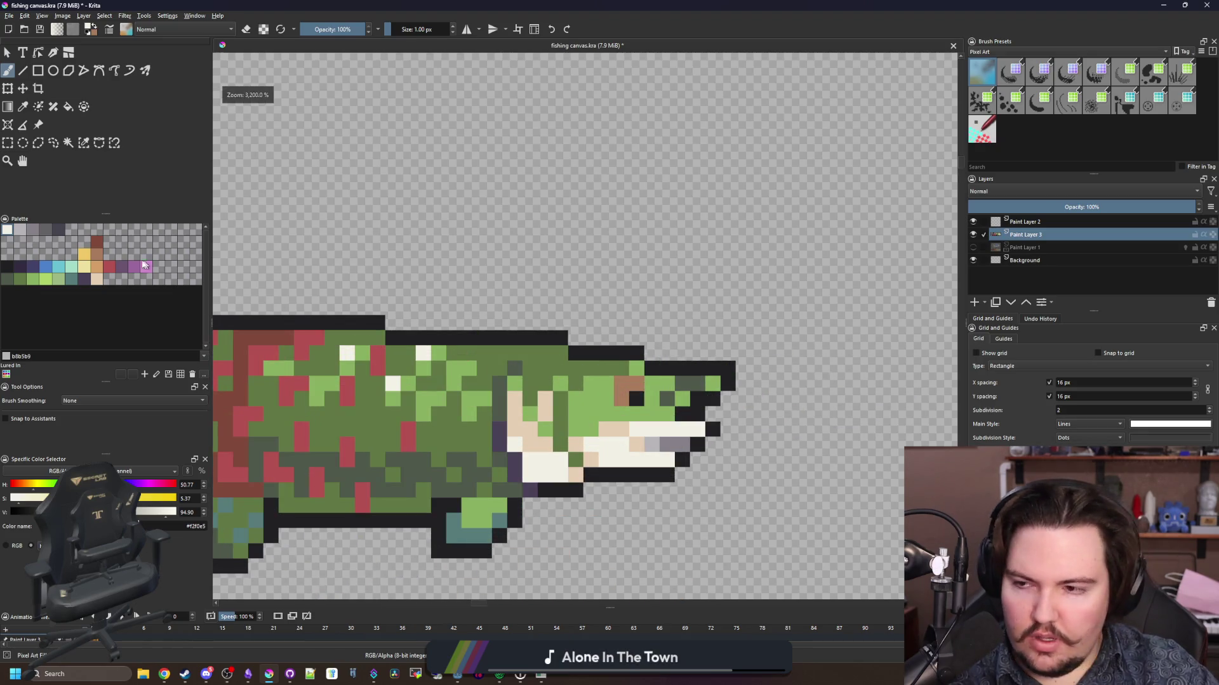
{"action": "left_click", "coordinate": [86, 281]}
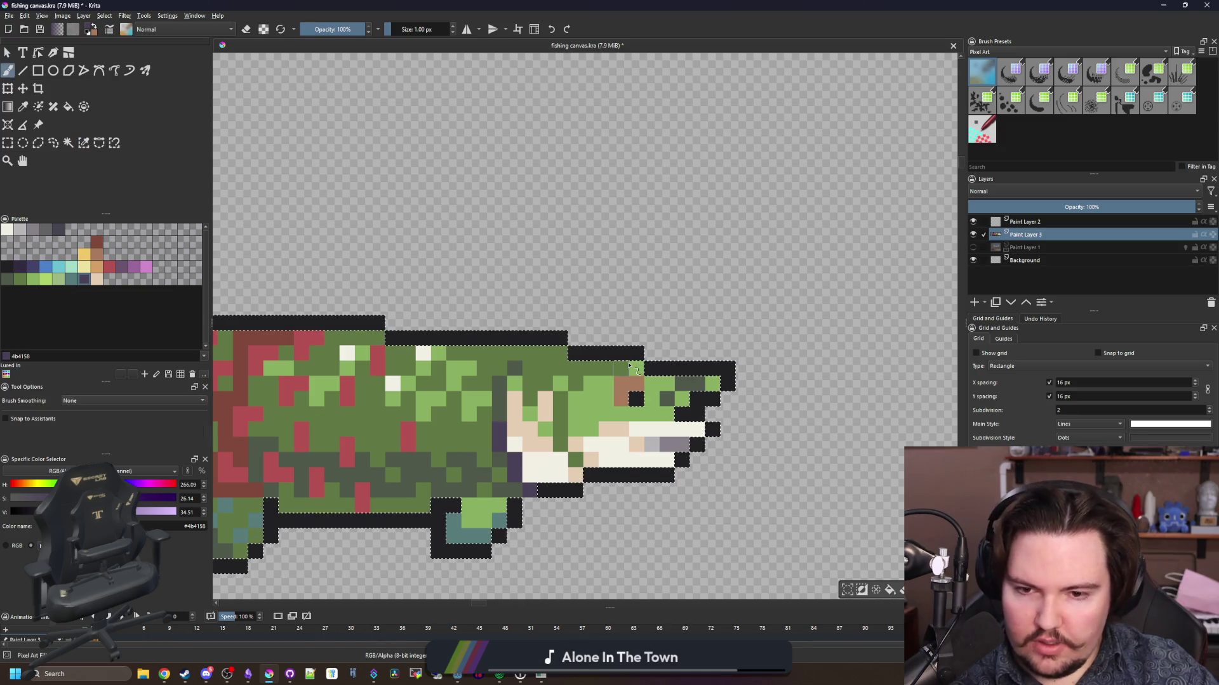
- Repaint the nose, top edge, belly and lower jaw outline dark purple with a 4 px brush
{"action": "left_click_drag", "start_coordinate": [730, 368], "coordinate": [654, 369]}
{"action": "key", "text": "bracketright"}
{"action": "key", "text": "bracketright"}
{"action": "key", "text": "bracketright"}
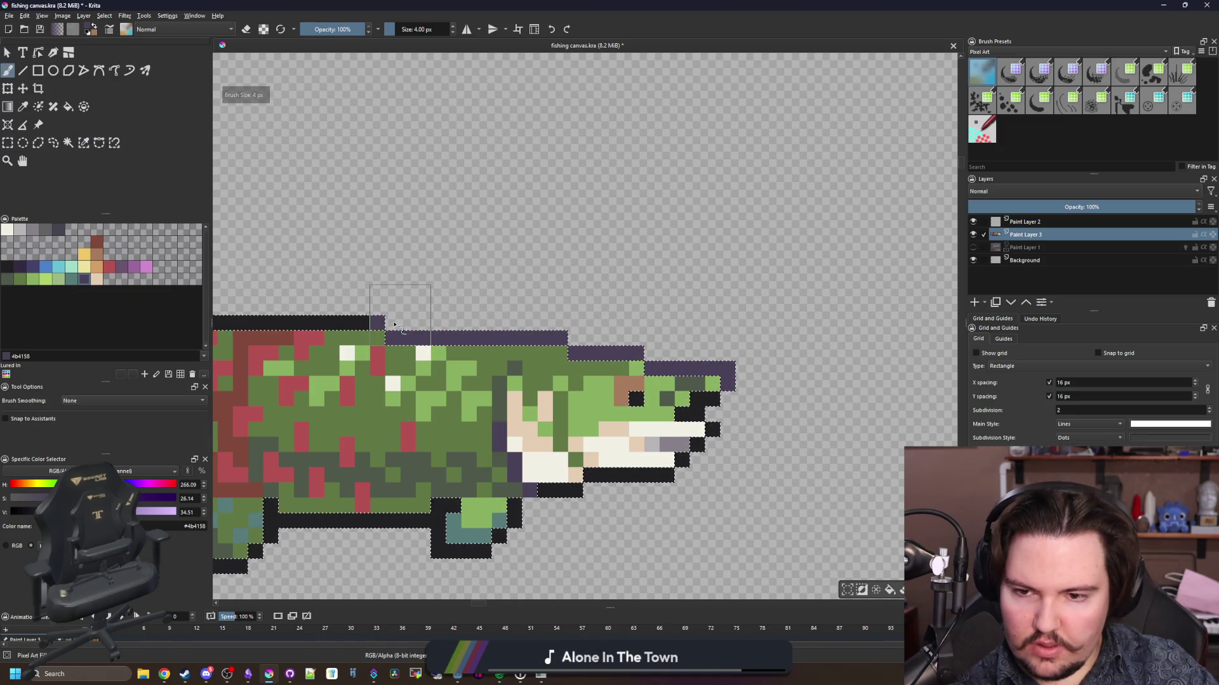
{"action": "scroll", "coordinate": [663, 349], "scroll_direction": "down", "scroll_amount": 1}
{"action": "mouse_move", "coordinate": [673, 341]}
{"action": "left_mouse_down"}
{"action": "mouse_move", "coordinate": [565, 343]}
{"action": "mouse_move", "coordinate": [444, 311]}
{"action": "left_mouse_up"}
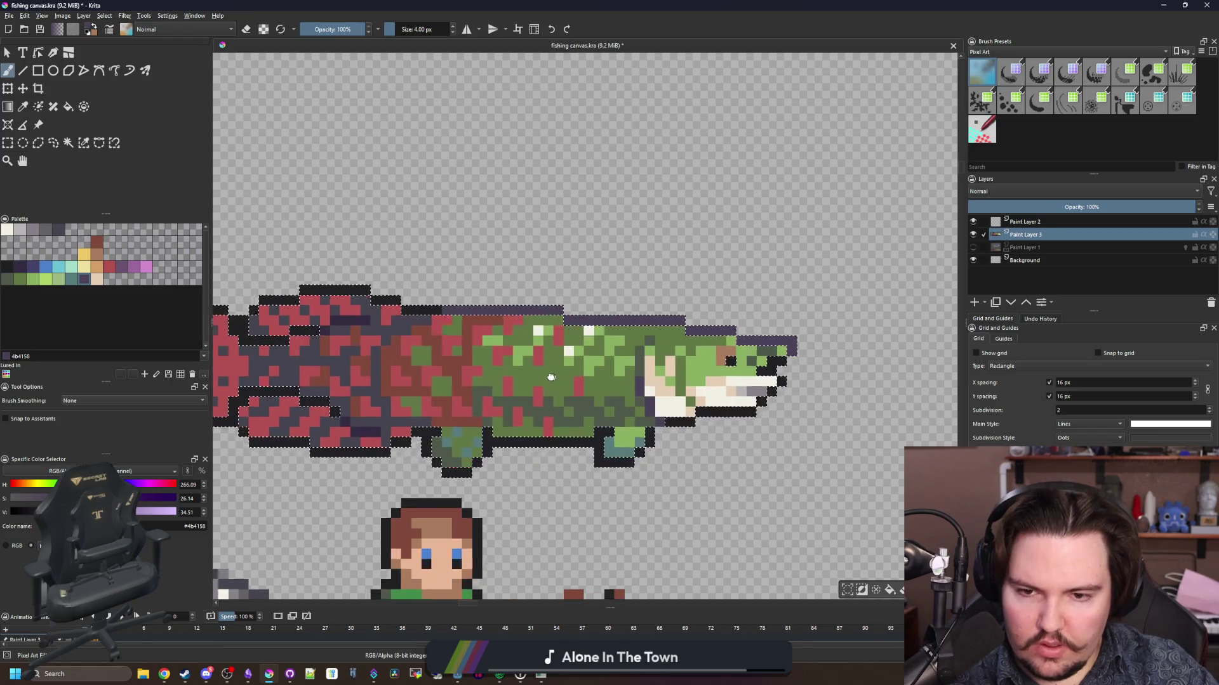
{"action": "left_click_drag", "start_coordinate": [508, 438], "coordinate": [624, 444]}
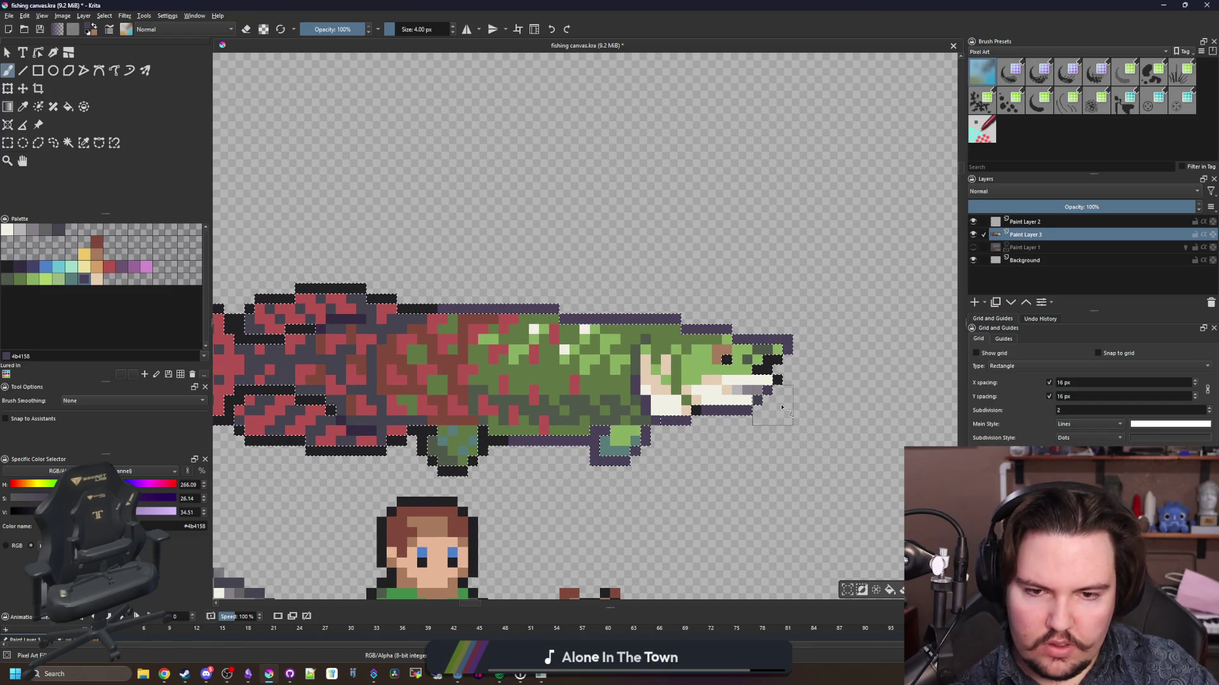
{"action": "left_click_drag", "start_coordinate": [698, 412], "coordinate": [912, 391]}
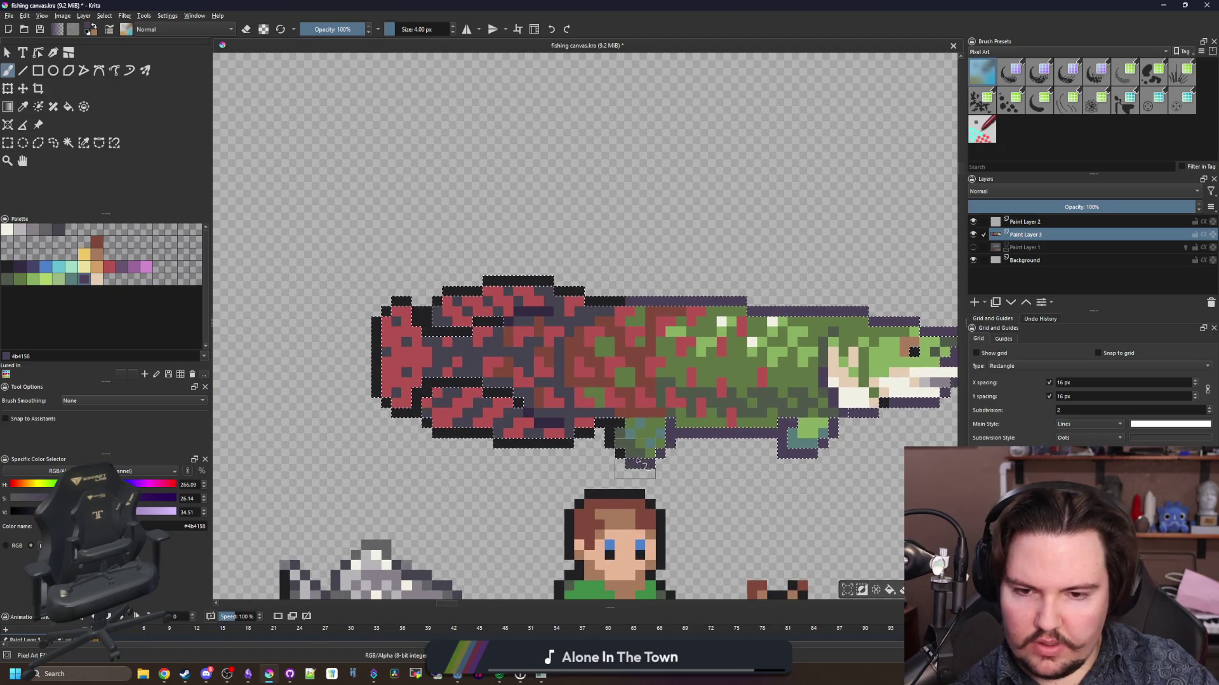
{"action": "scroll", "coordinate": [471, 410], "scroll_direction": "up", "scroll_amount": 2}
- Sample the darker purple and select all similar-coloured dark outline pixels
{"action": "key", "text": "p"}
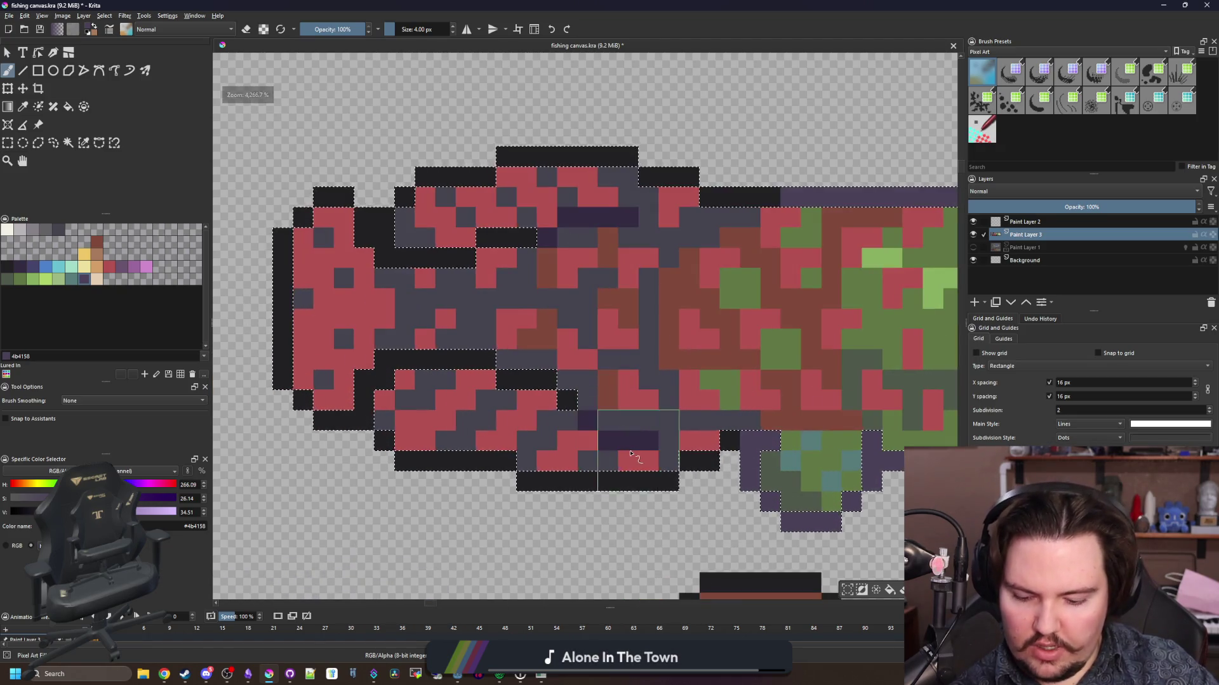
{"action": "left_click", "coordinate": [626, 438]}
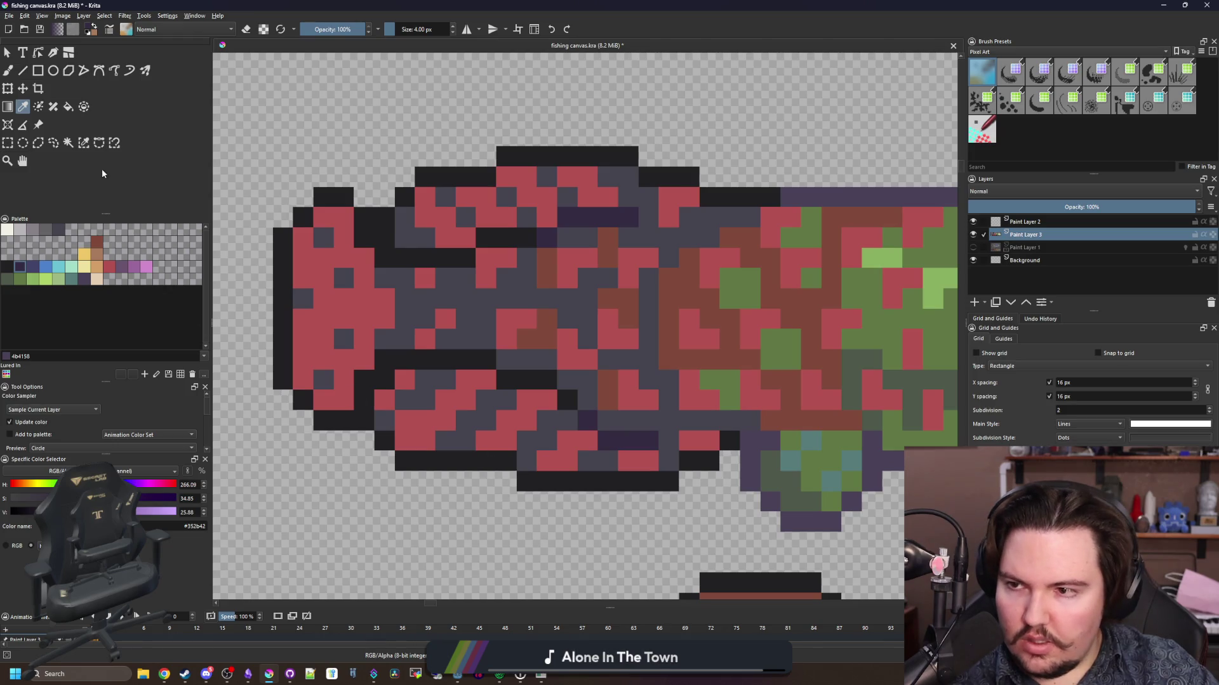
{"action": "left_click", "coordinate": [83, 142]}
{"action": "left_click", "coordinate": [287, 349]}
{"action": "key", "text": "b"}
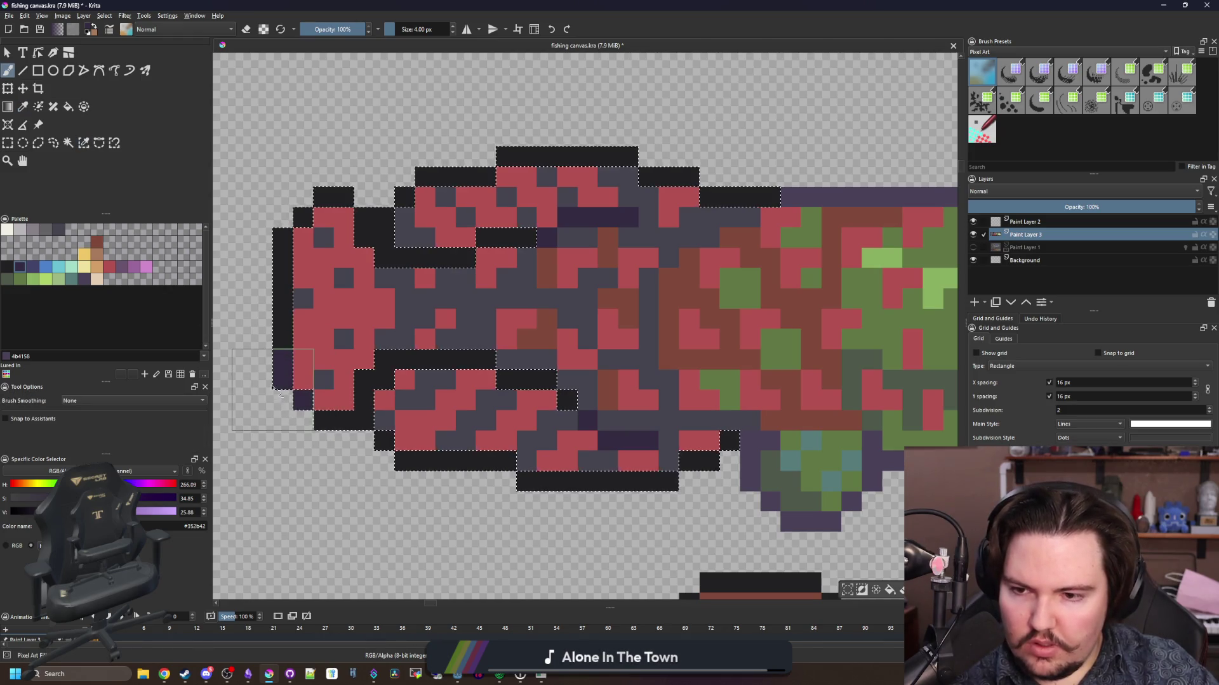
- Paint the lower-left and top outline muted blue at 1 px, touching up edges in dark purple
{"action": "key", "text": "bracketleft"}
{"action": "left_click", "coordinate": [33, 266]}
{"action": "key", "text": "bracketleft"}
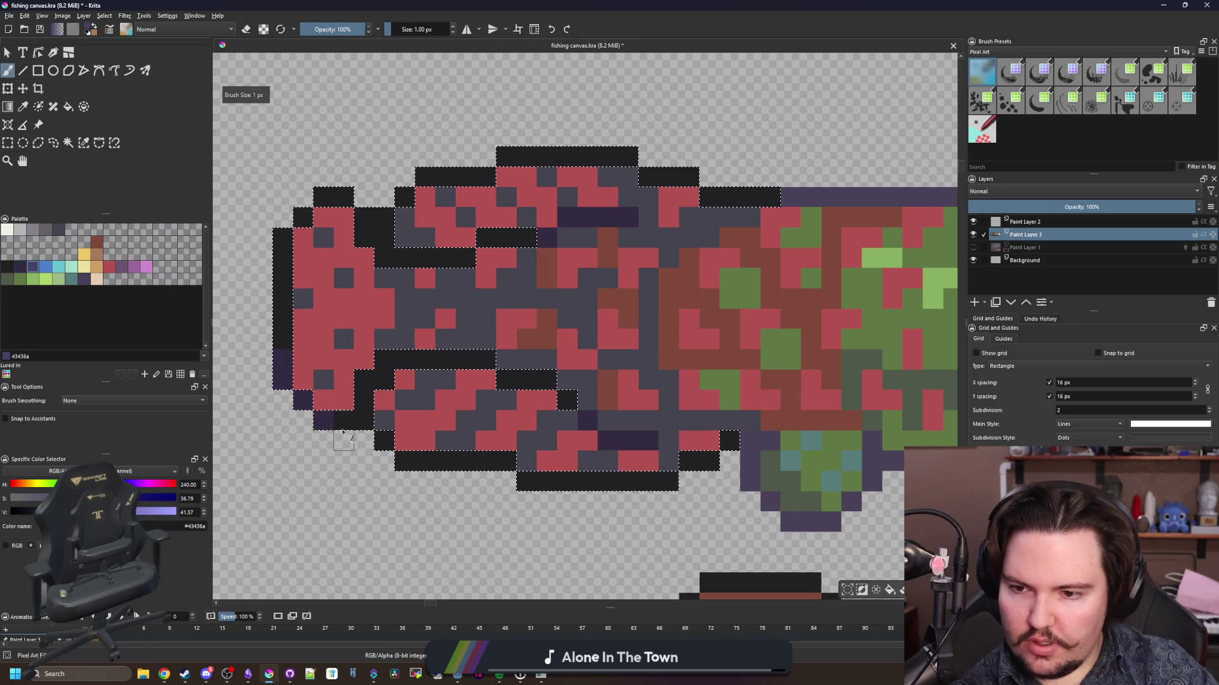
{"action": "mouse_move", "coordinate": [333, 420]}
{"action": "left_mouse_down"}
{"action": "mouse_move", "coordinate": [289, 332]}
{"action": "mouse_move", "coordinate": [282, 273]}
{"action": "mouse_move", "coordinate": [300, 219]}
{"action": "mouse_move", "coordinate": [320, 204]}
{"action": "mouse_move", "coordinate": [527, 157]}
{"action": "mouse_move", "coordinate": [610, 155]}
{"action": "left_mouse_up"}
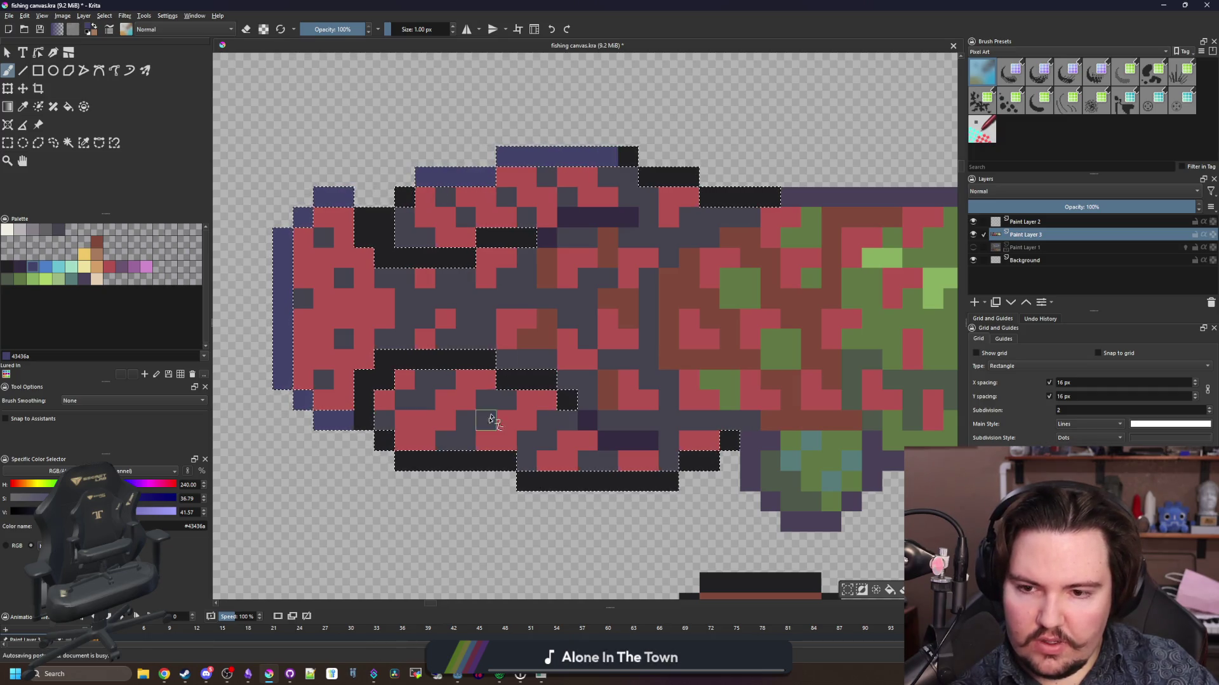
{"action": "mouse_move", "coordinate": [384, 442]}
{"action": "left_mouse_down"}
{"action": "mouse_move", "coordinate": [543, 481]}
{"action": "mouse_move", "coordinate": [627, 480]}
{"action": "left_mouse_up"}
{"action": "left_click", "coordinate": [639, 440], "text": "ctrl"}
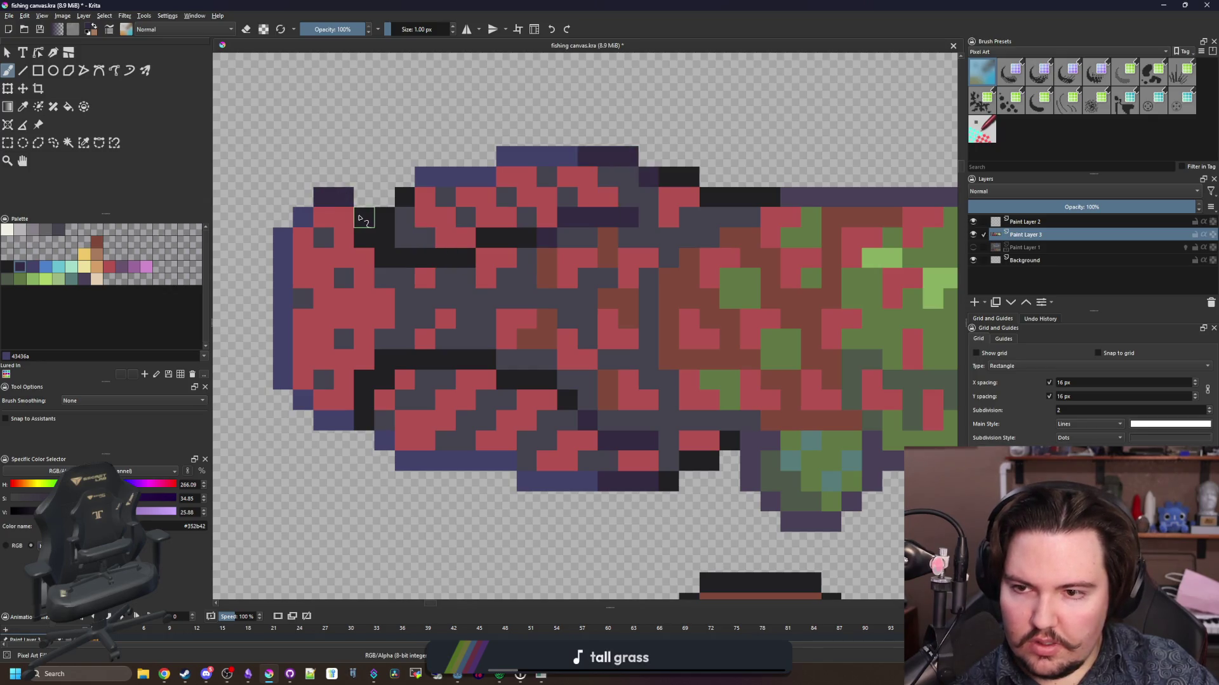
{"action": "mouse_move", "coordinate": [325, 419]}
{"action": "left_mouse_down"}
{"action": "mouse_move", "coordinate": [364, 422]}
{"action": "mouse_move", "coordinate": [404, 467]}
{"action": "left_mouse_up"}
- Paint the lower jaw's bottom row and edge pixels tan
{"action": "scroll", "coordinate": [448, 438], "scroll_direction": "down", "scroll_amount": 4}
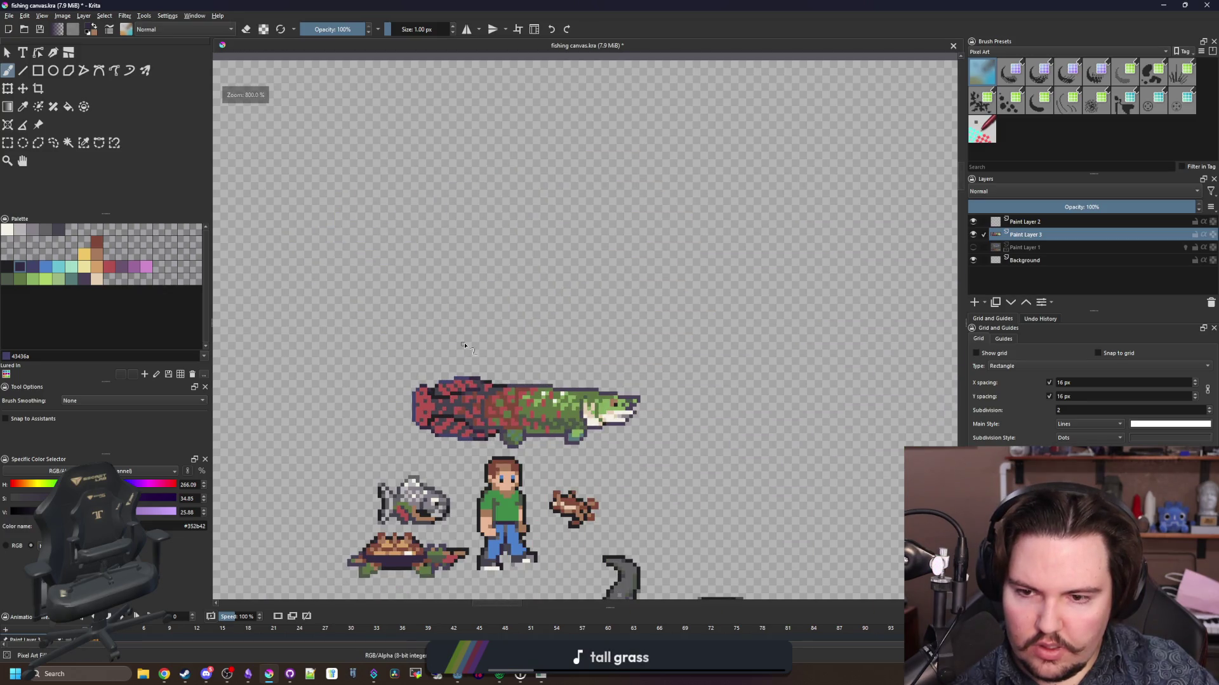
{"action": "scroll", "coordinate": [525, 441], "scroll_direction": "up", "scroll_amount": 8}
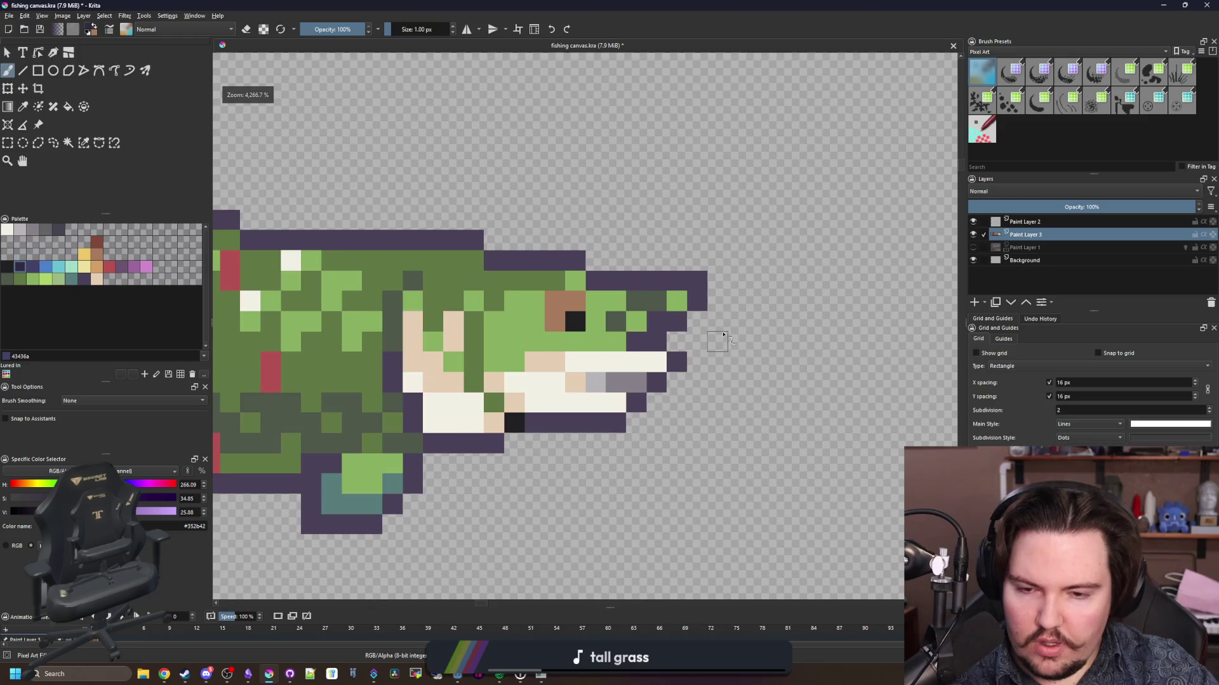
{"action": "left_click", "coordinate": [96, 266]}
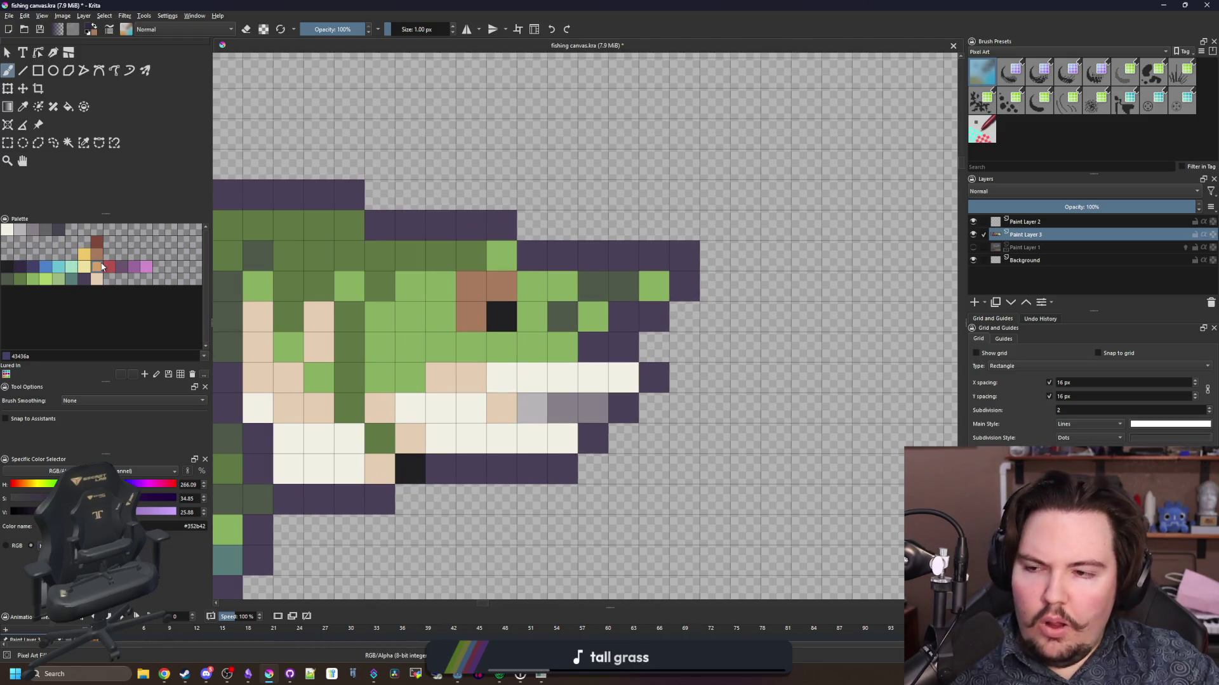
{"action": "left_click_drag", "start_coordinate": [564, 469], "coordinate": [472, 475]}
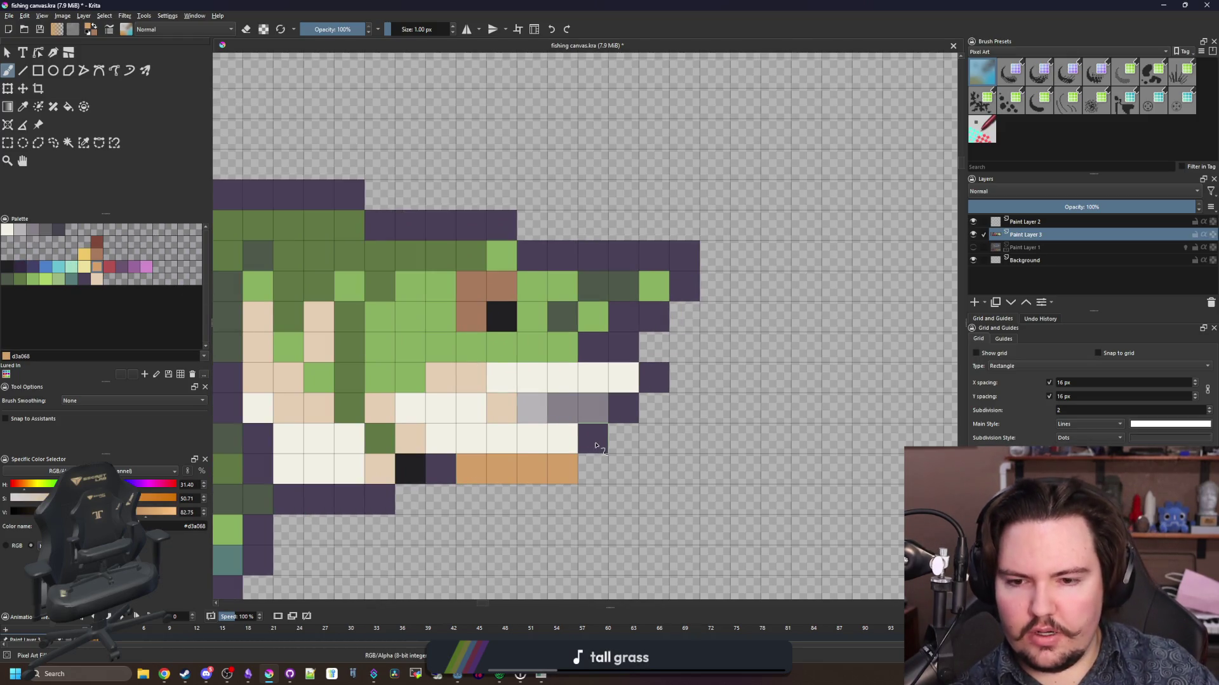
{"action": "left_click_drag", "start_coordinate": [595, 446], "coordinate": [699, 340]}
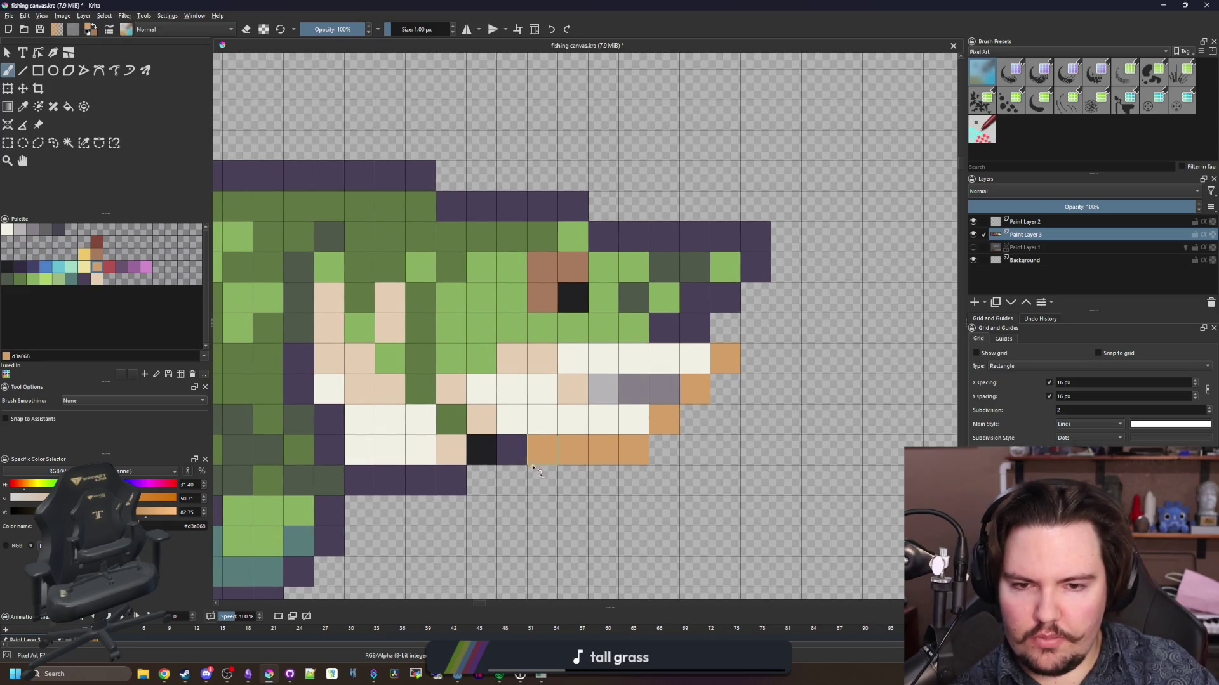
{"action": "left_click_drag", "start_coordinate": [425, 493], "coordinate": [396, 489]}
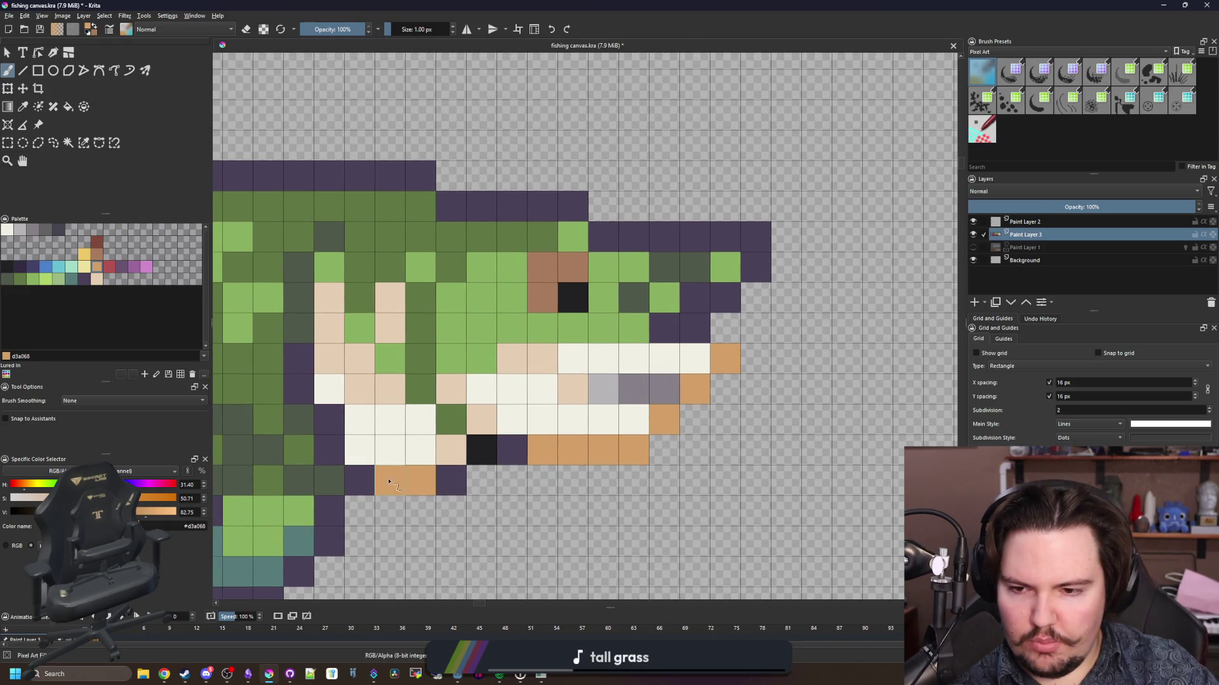
- Recolour the purple pixels on top of the head dark green
{"action": "left_click", "coordinate": [101, 255]}
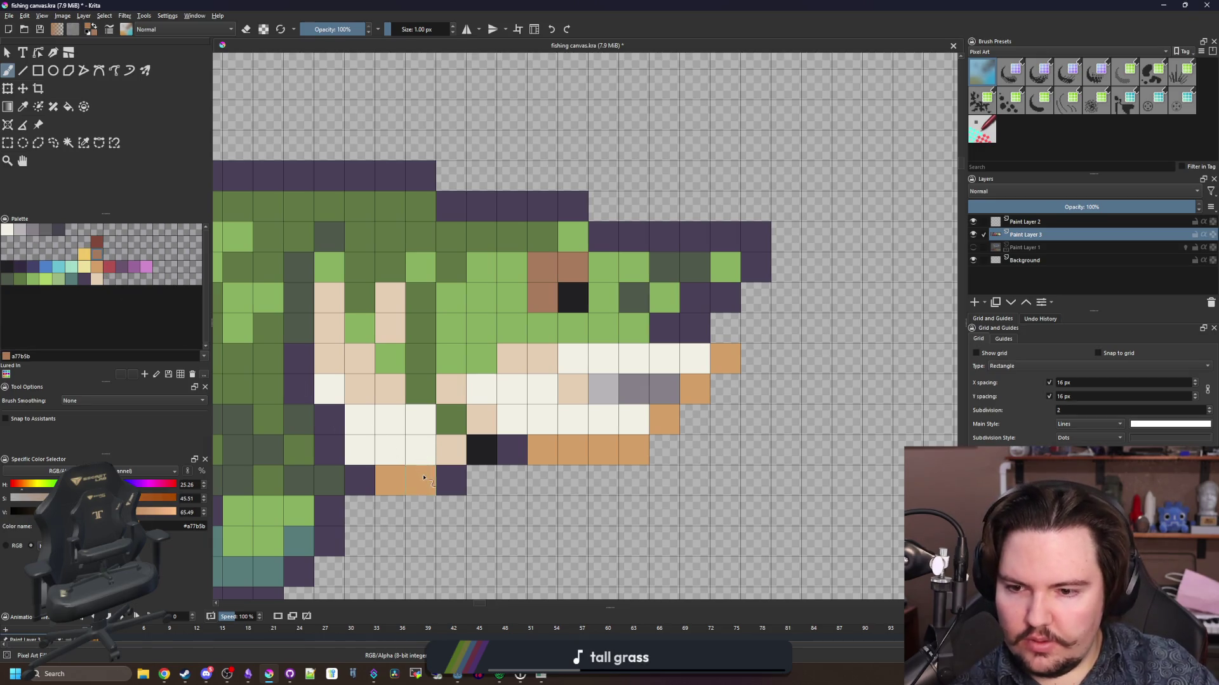
{"action": "scroll", "coordinate": [501, 381], "scroll_direction": "down", "scroll_amount": 5}
{"action": "scroll", "coordinate": [506, 374], "scroll_direction": "up", "scroll_amount": 5}
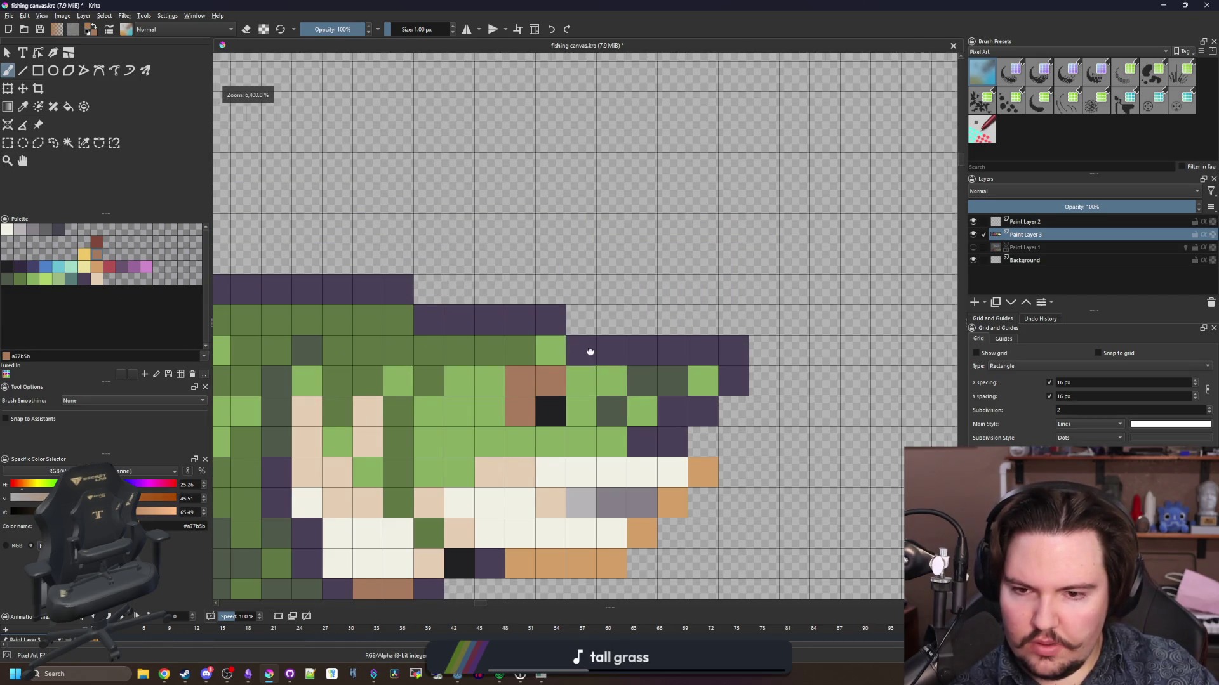
{"action": "left_click_drag", "start_coordinate": [591, 352], "coordinate": [388, 359]}
{"action": "left_click", "coordinate": [12, 278]}
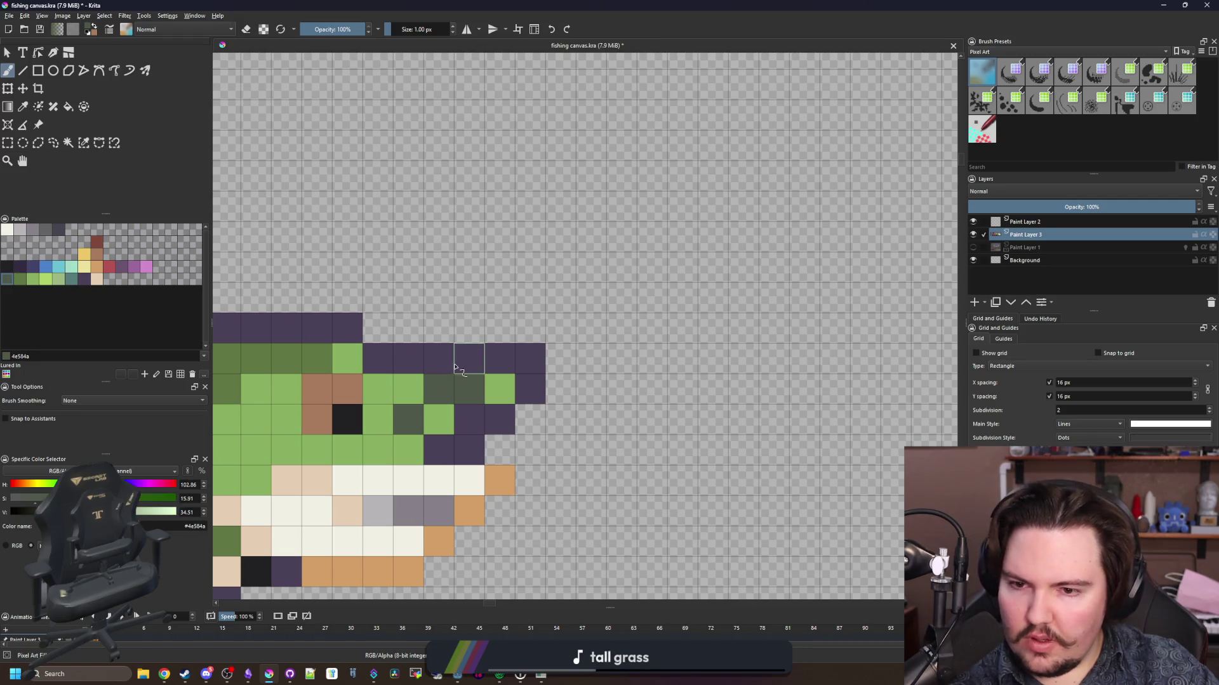
{"action": "left_click_drag", "start_coordinate": [502, 358], "coordinate": [374, 365]}
{"action": "left_click_drag", "start_coordinate": [375, 365], "coordinate": [490, 375]}
{"action": "left_click_drag", "start_coordinate": [470, 338], "coordinate": [381, 338]}
{"action": "left_click_drag", "start_coordinate": [646, 396], "coordinate": [557, 458]}
- Outline the mouth's right edge and the top of the head in near-black
{"action": "left_click", "coordinate": [7, 267]}
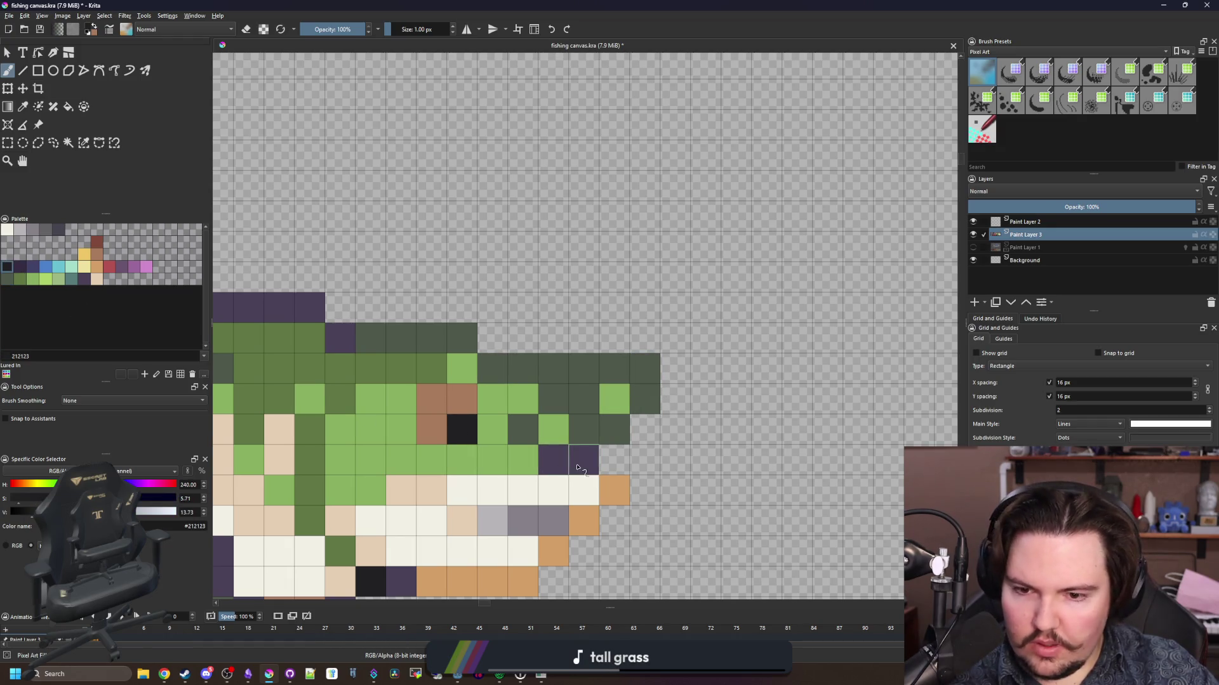
{"action": "scroll", "coordinate": [507, 407], "scroll_direction": "down", "scroll_amount": 5}
{"action": "scroll", "coordinate": [508, 408], "scroll_direction": "up", "scroll_amount": 3}
{"action": "scroll", "coordinate": [508, 408], "scroll_direction": "up", "scroll_amount": 4}
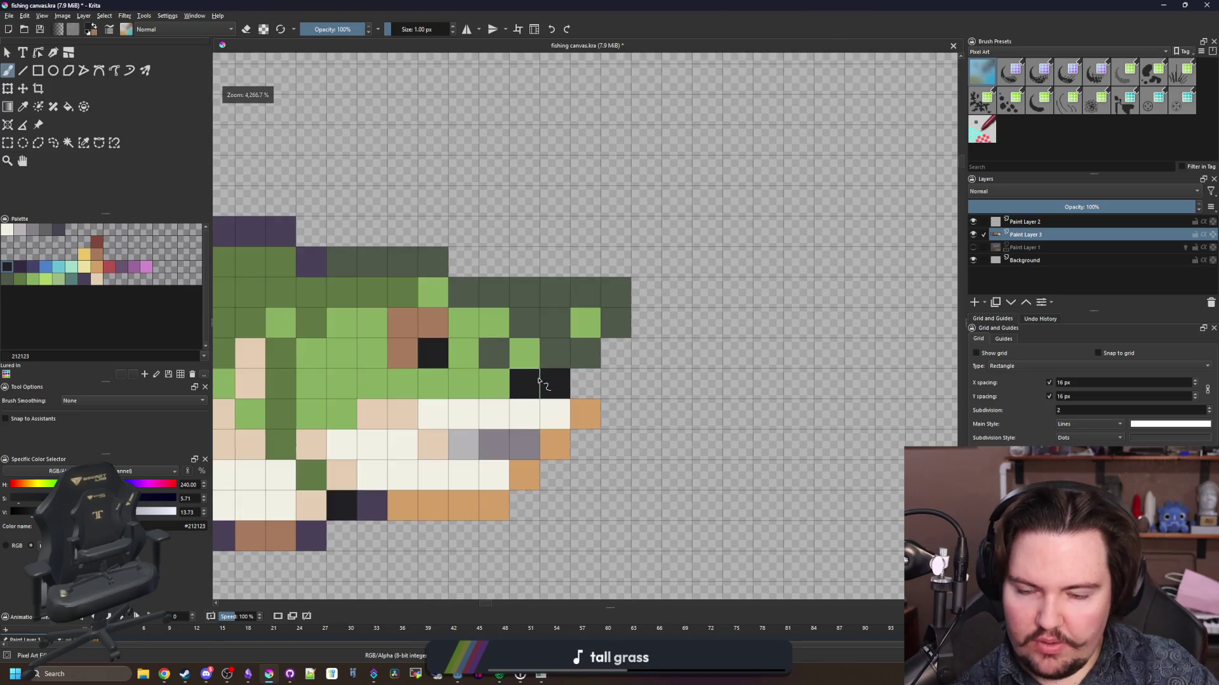
{"action": "scroll", "coordinate": [489, 406], "scroll_direction": "down", "scroll_amount": 5}
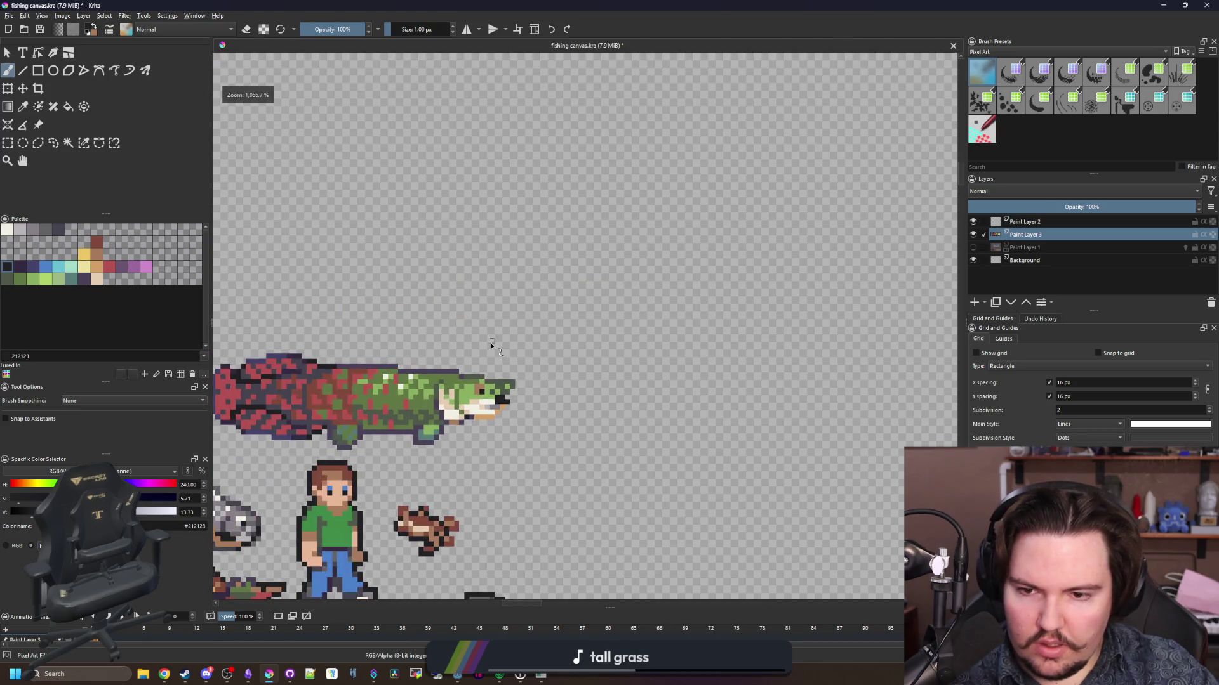
{"action": "scroll", "coordinate": [501, 398], "scroll_direction": "up", "scroll_amount": 4}
{"action": "left_click", "coordinate": [546, 401]}
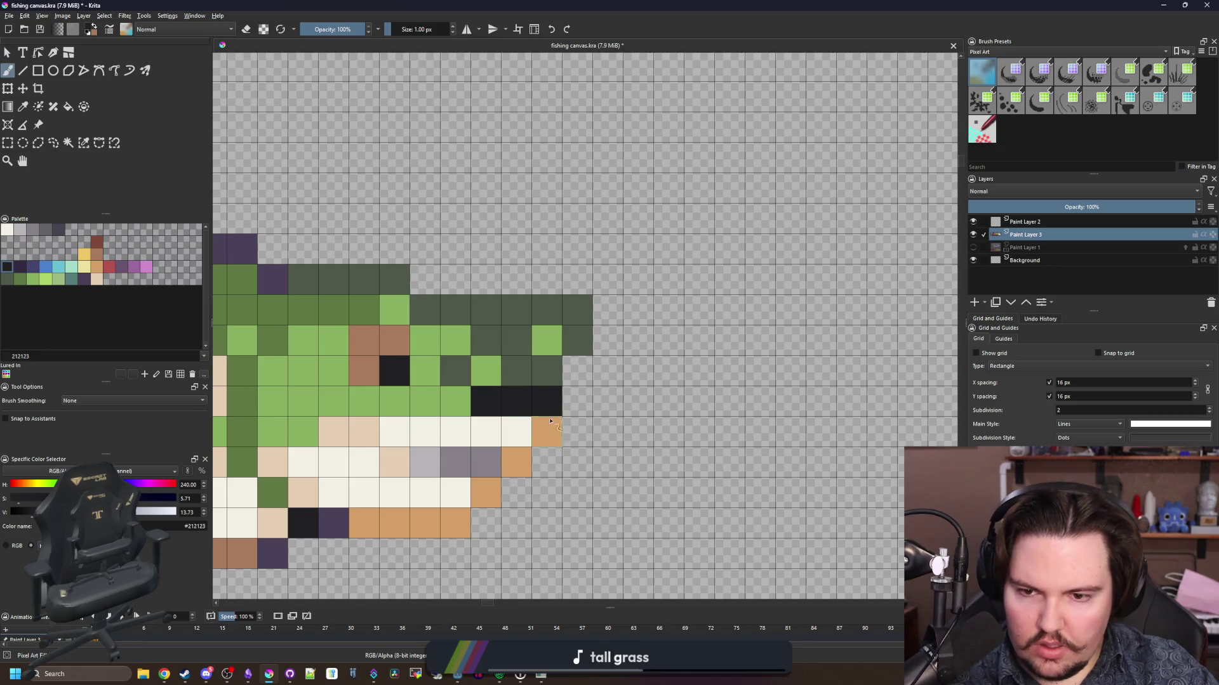
{"action": "left_click", "coordinate": [546, 431]}
{"action": "left_click", "coordinate": [512, 468]}
{"action": "mouse_move", "coordinate": [556, 372]}
{"action": "left_mouse_down"}
{"action": "mouse_move", "coordinate": [578, 339]}
{"action": "mouse_move", "coordinate": [518, 310]}
{"action": "left_mouse_up"}
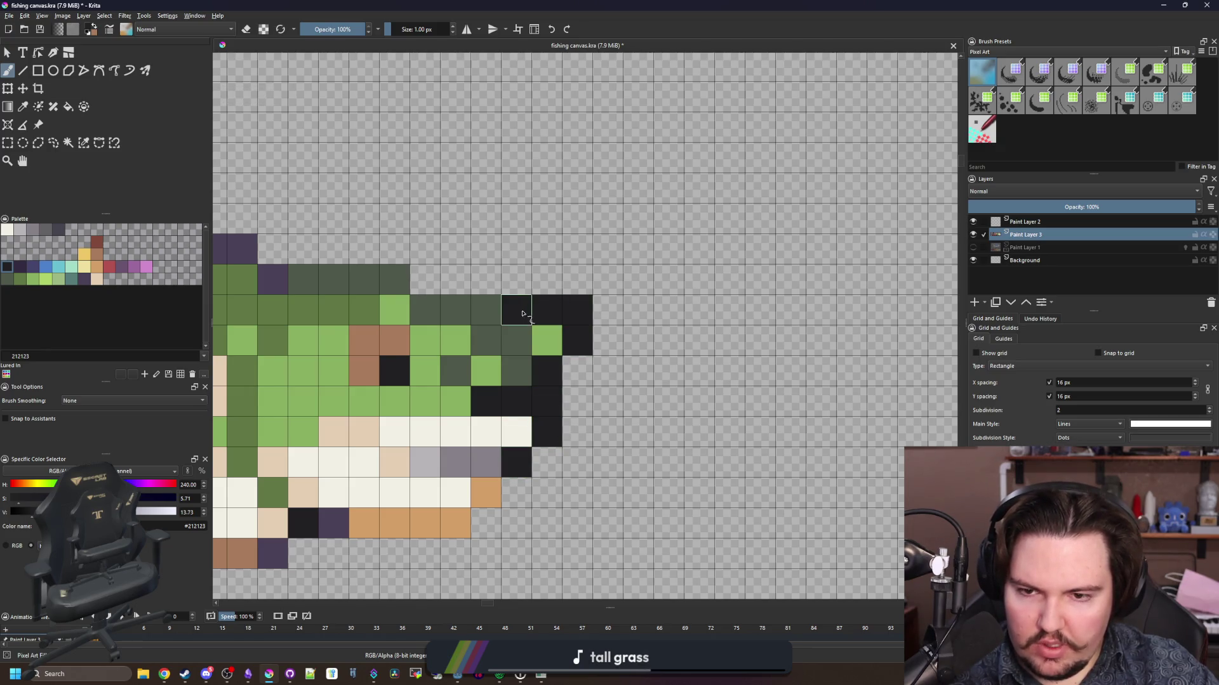
{"action": "scroll", "coordinate": [530, 414], "scroll_direction": "down", "scroll_amount": 4}
{"action": "scroll", "coordinate": [536, 353], "scroll_direction": "down", "scroll_amount": 2}
{"action": "scroll", "coordinate": [520, 404], "scroll_direction": "up", "scroll_amount": 3}
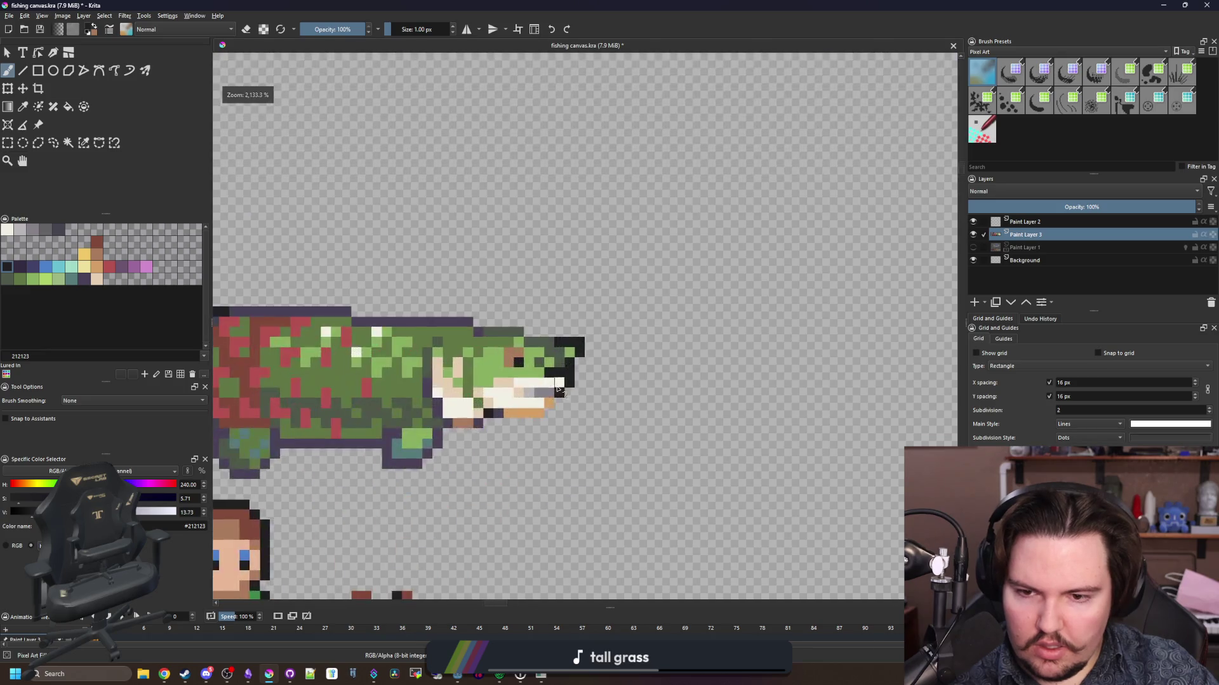
{"action": "scroll", "coordinate": [519, 404], "scroll_direction": "up", "scroll_amount": 3}
- Repaint grey mouth pixels in skin tone, white and light grey sampled from the jaw
{"action": "left_click", "coordinate": [476, 406], "text": "ctrl"}
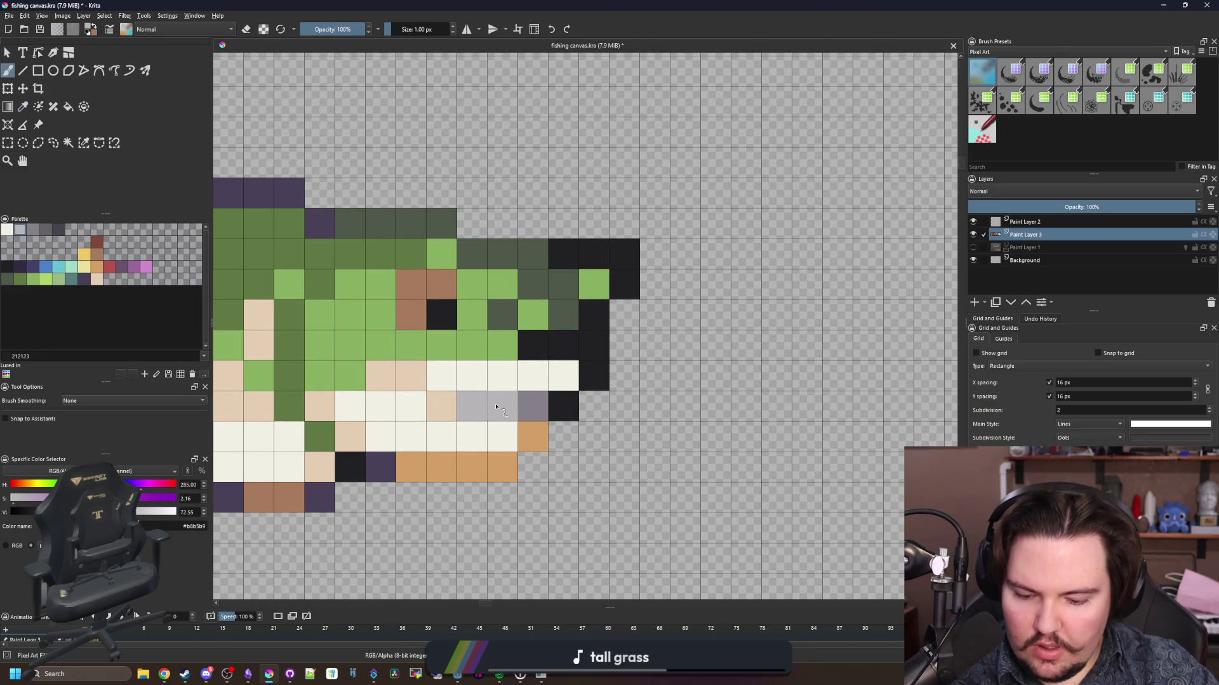
{"action": "left_click", "coordinate": [449, 406], "text": "ctrl"}
{"action": "left_click", "coordinate": [470, 406]}
{"action": "left_click", "coordinate": [462, 428], "text": "ctrl"}
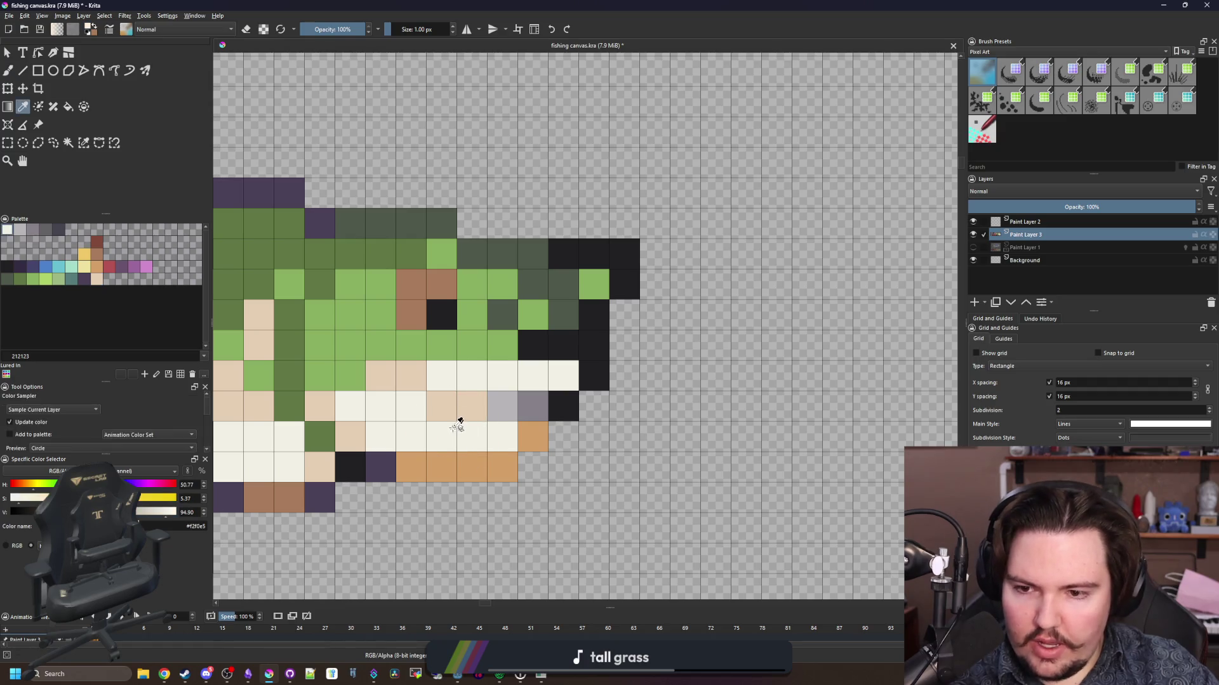
{"action": "left_click", "coordinate": [444, 408]}
{"action": "left_click", "coordinate": [504, 403], "text": "ctrl"}
{"action": "left_click", "coordinate": [541, 410]}
- Sample the head's greens and outline colour, painting one head cell dark green
{"action": "scroll", "coordinate": [544, 413], "scroll_direction": "down", "scroll_amount": 6}
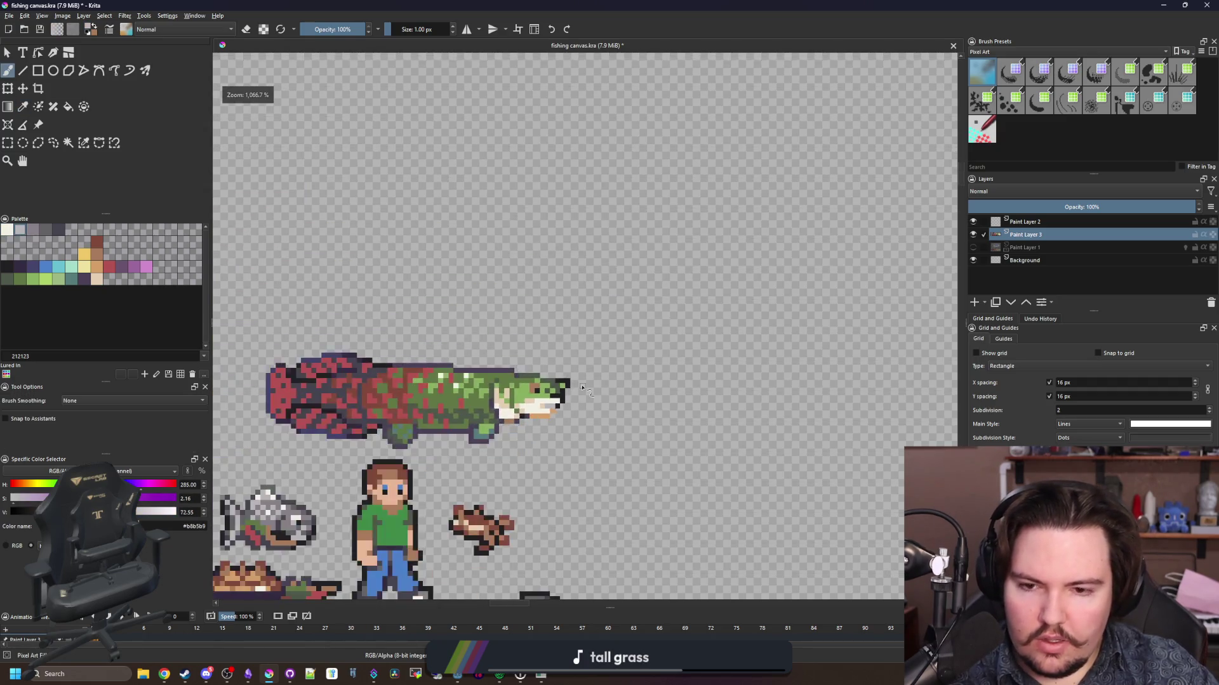
{"action": "scroll", "coordinate": [412, 403], "scroll_direction": "up", "scroll_amount": 1}
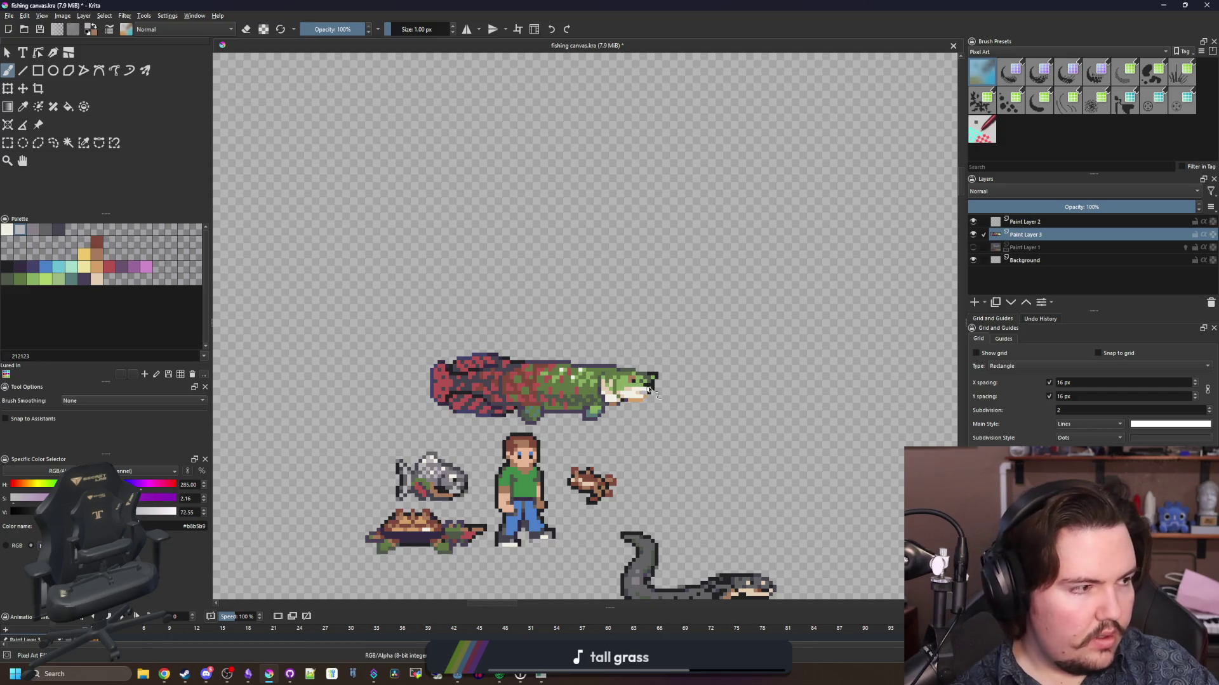
{"action": "scroll", "coordinate": [641, 390], "scroll_direction": "up", "scroll_amount": 2}
{"action": "scroll", "coordinate": [657, 391], "scroll_direction": "up", "scroll_amount": 3}
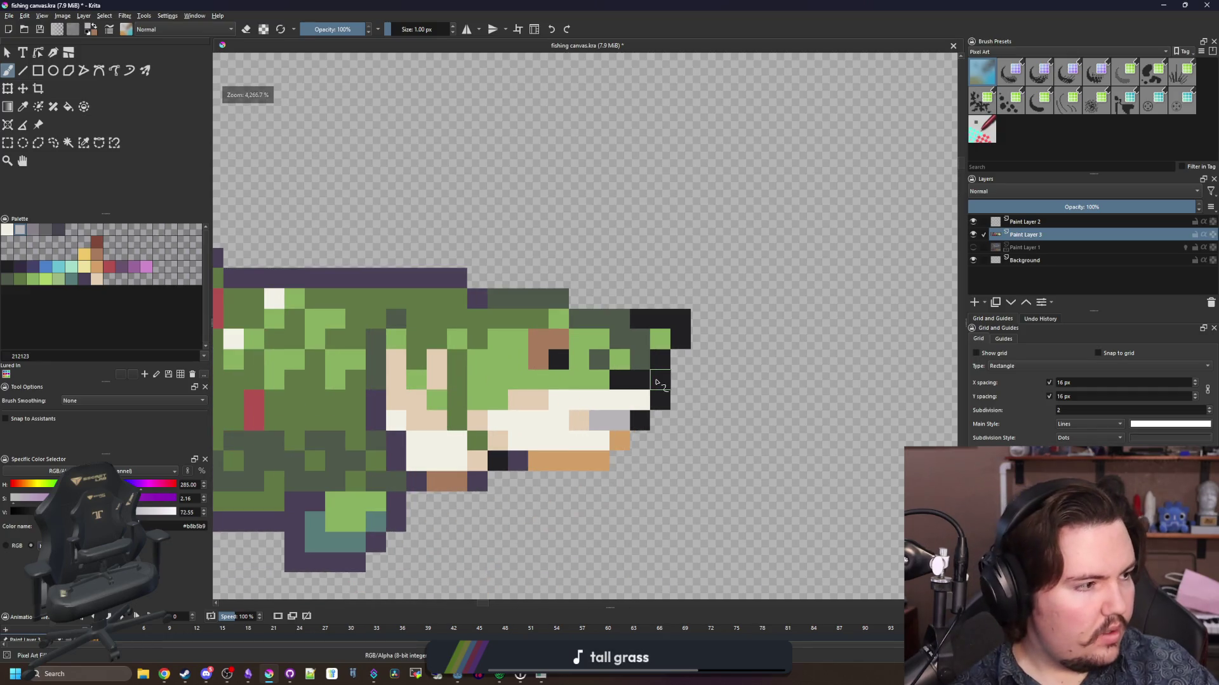
{"action": "scroll", "coordinate": [636, 341], "scroll_direction": "up", "scroll_amount": 1}
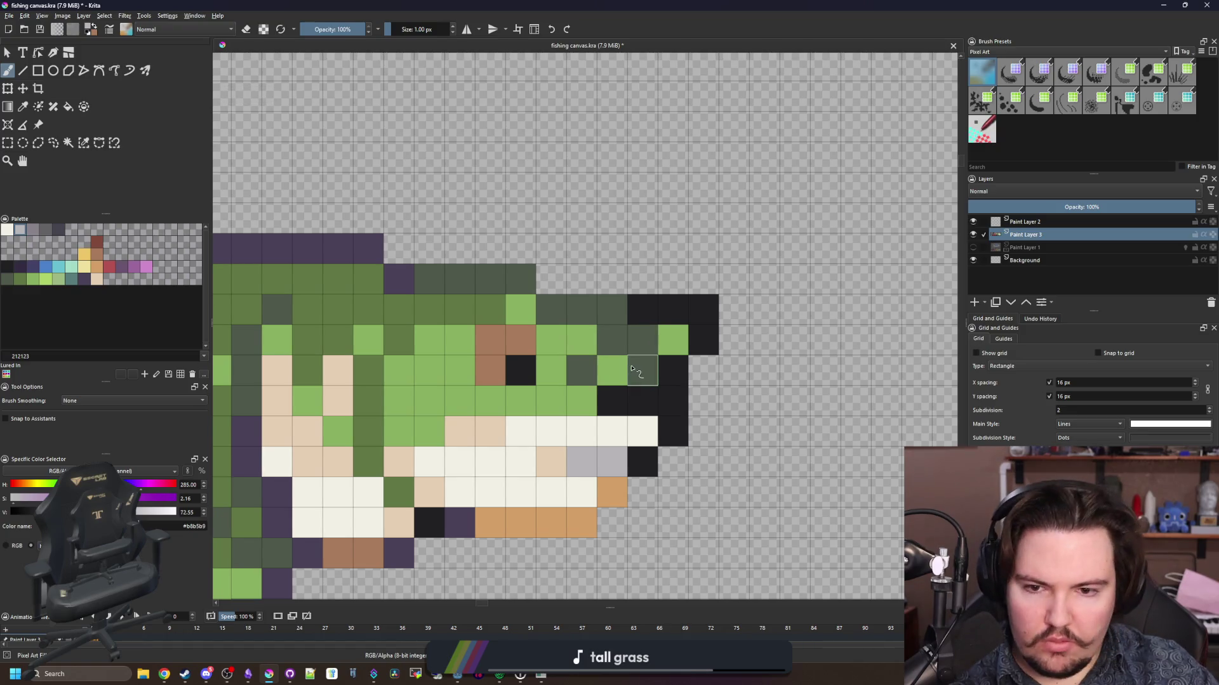
{"action": "left_click_drag", "start_coordinate": [633, 378], "coordinate": [528, 407]}
{"action": "key", "text": "p"}
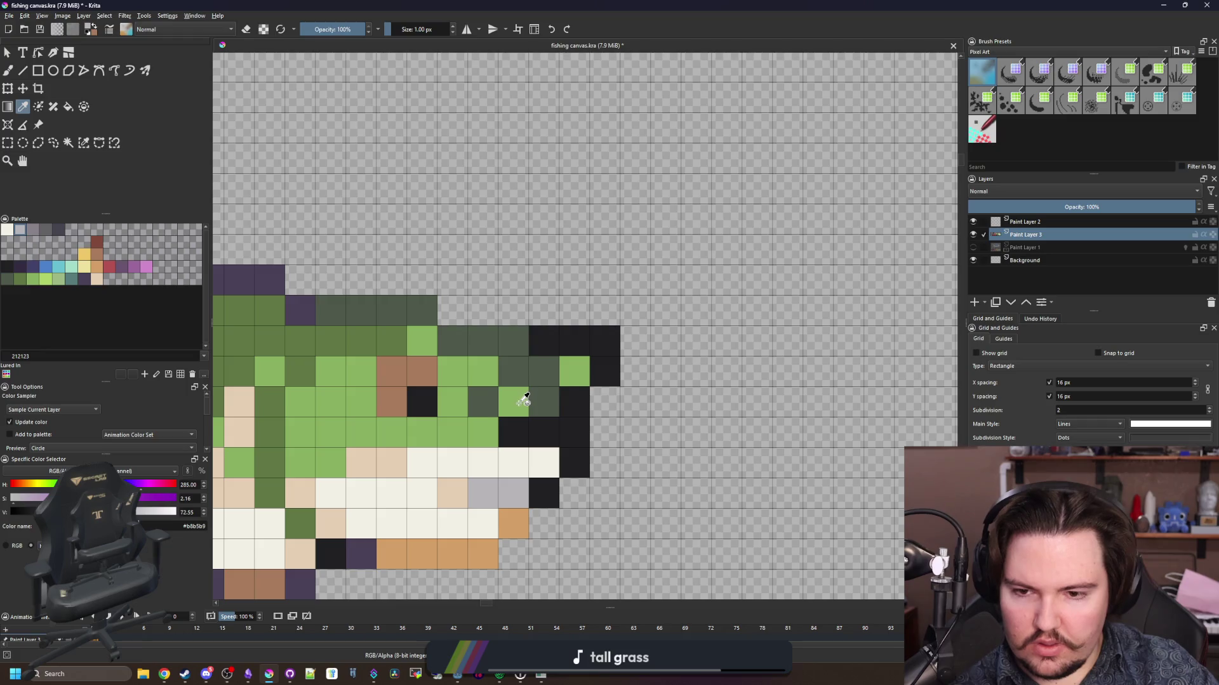
{"action": "left_click", "coordinate": [525, 400]}
{"action": "key", "text": "b"}
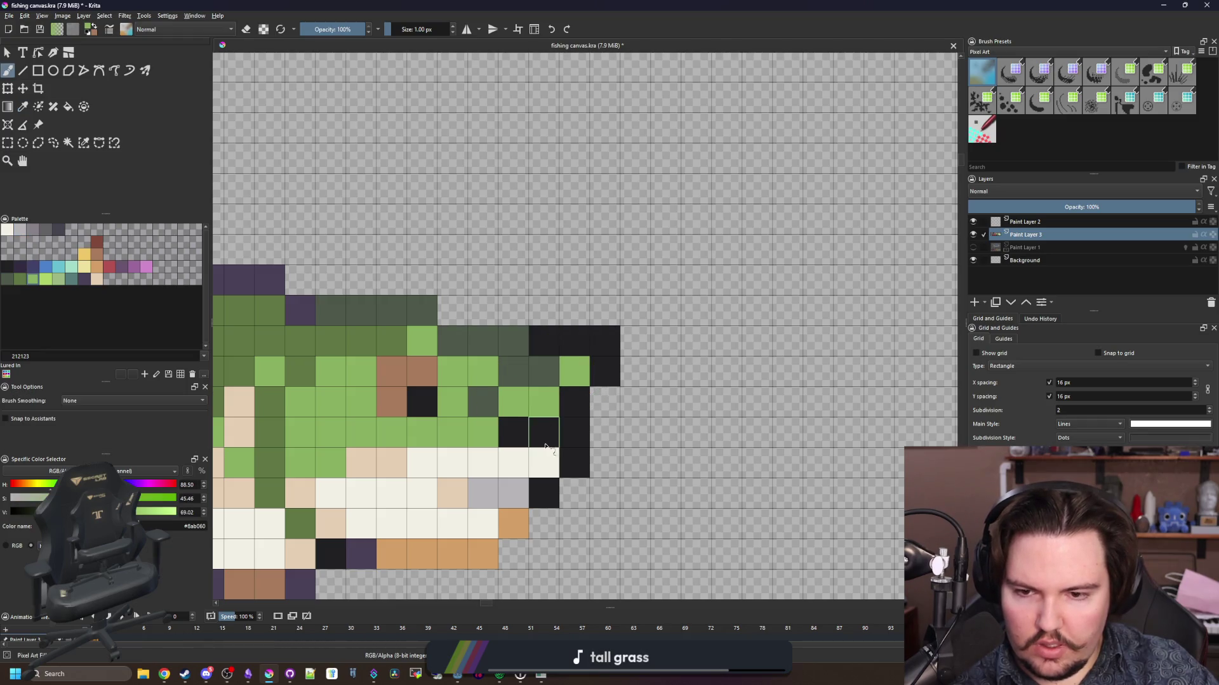
{"action": "left_click", "coordinate": [575, 404], "text": "ctrl"}
{"action": "scroll", "coordinate": [586, 307], "scroll_direction": "down", "scroll_amount": 5}
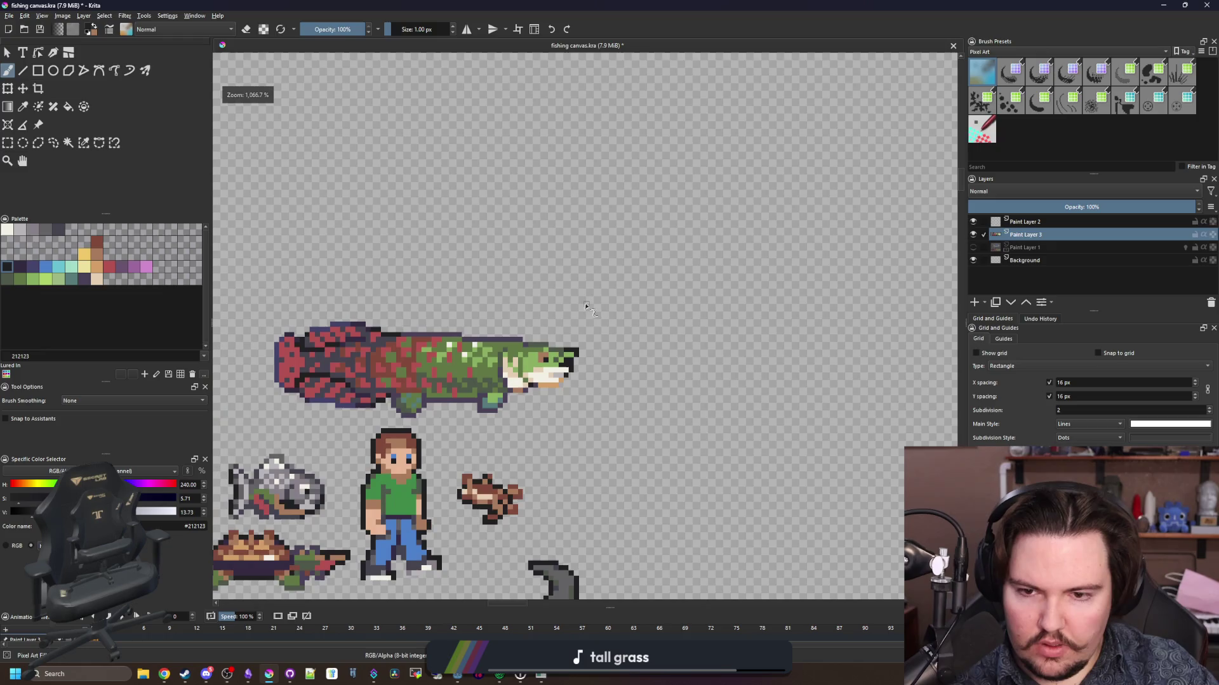
{"action": "scroll", "coordinate": [571, 349], "scroll_direction": "down", "scroll_amount": 3}
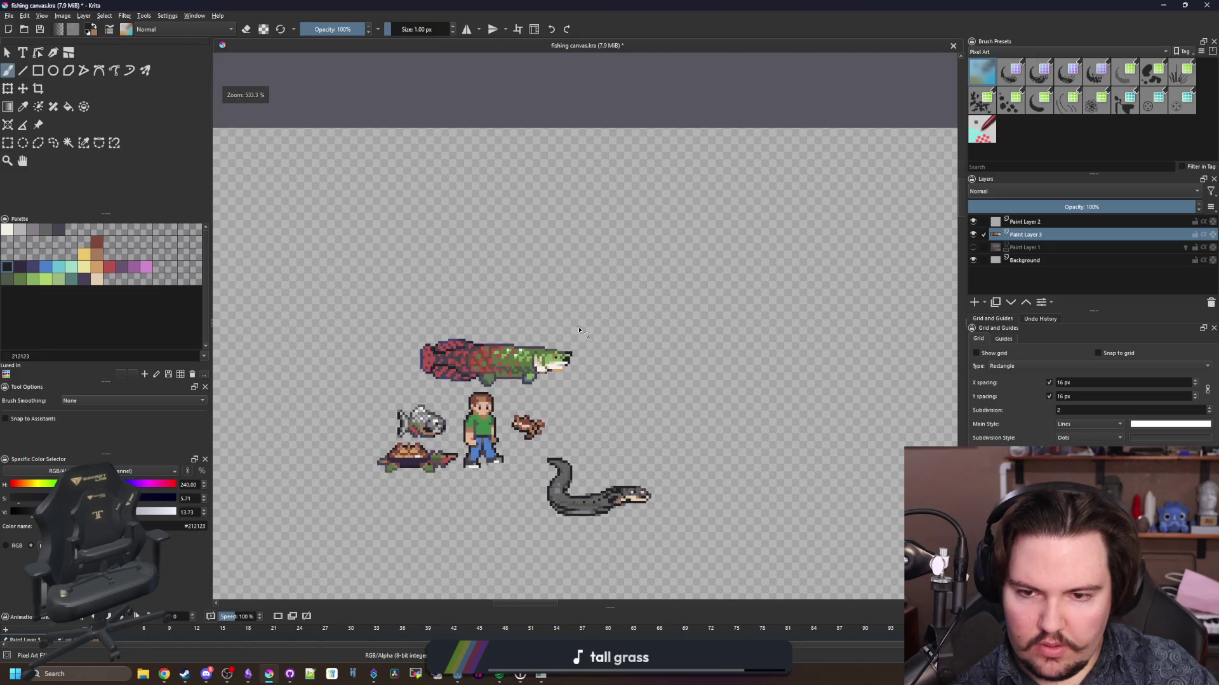
{"action": "scroll", "coordinate": [564, 360], "scroll_direction": "up", "scroll_amount": 5}
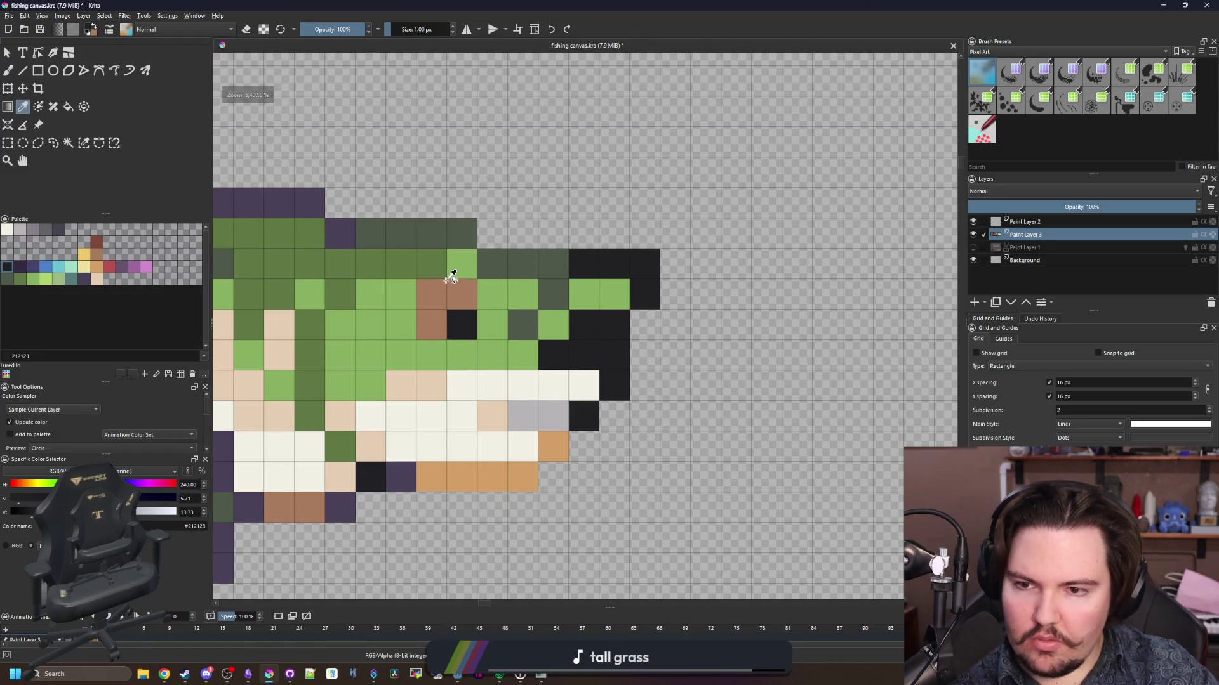
{"action": "left_click", "coordinate": [534, 325], "text": "ctrl"}
{"action": "left_click", "coordinate": [520, 353]}
{"action": "scroll", "coordinate": [571, 318], "scroll_direction": "down", "scroll_amount": 3}
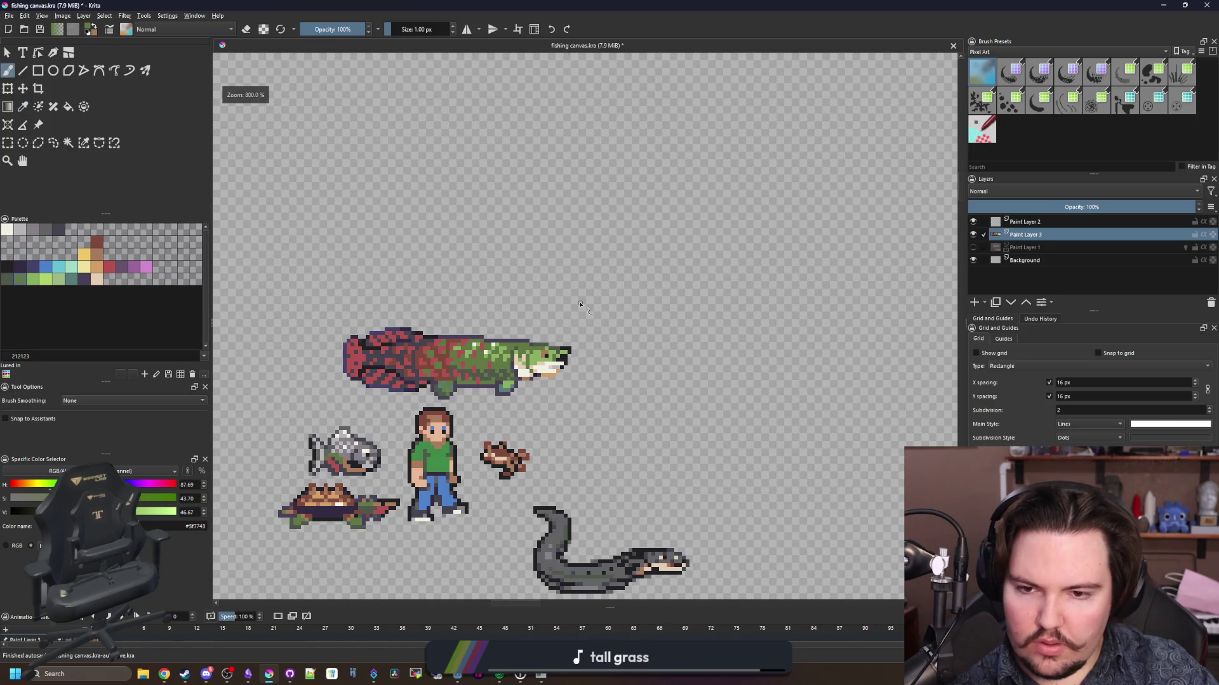
{"action": "scroll", "coordinate": [383, 329], "scroll_direction": "up", "scroll_amount": 2}
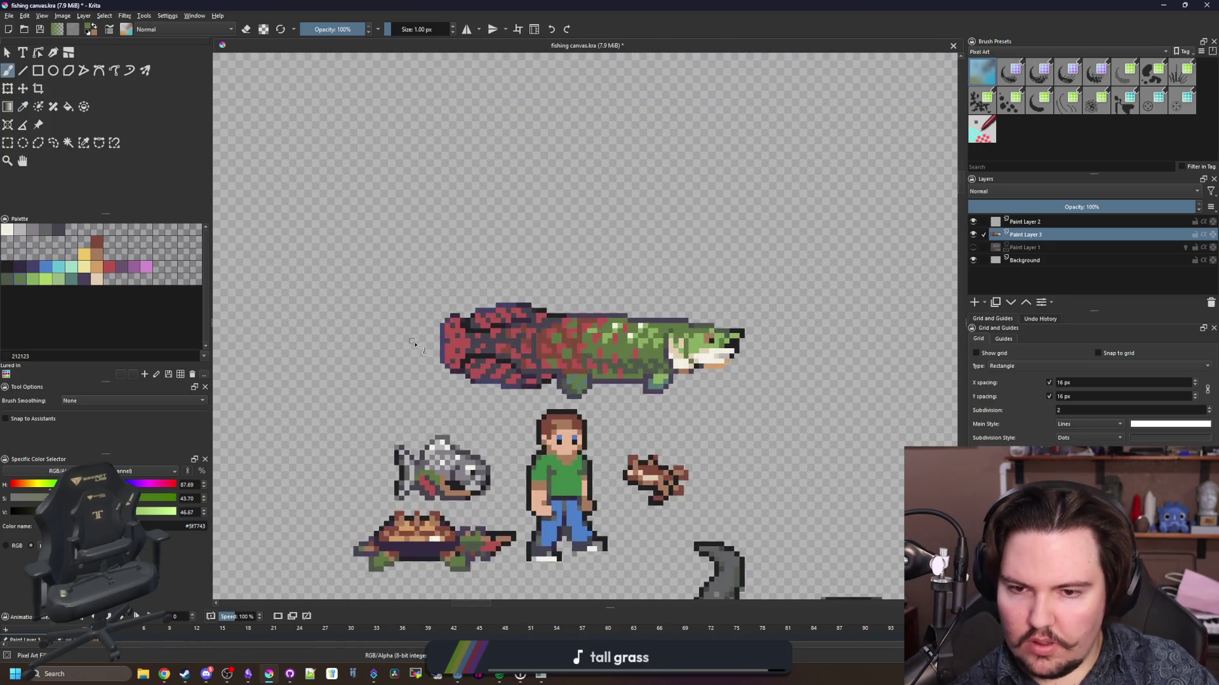
{"action": "scroll", "coordinate": [432, 346], "scroll_direction": "down", "scroll_amount": 2}
{"action": "scroll", "coordinate": [471, 363], "scroll_direction": "up", "scroll_amount": 3}
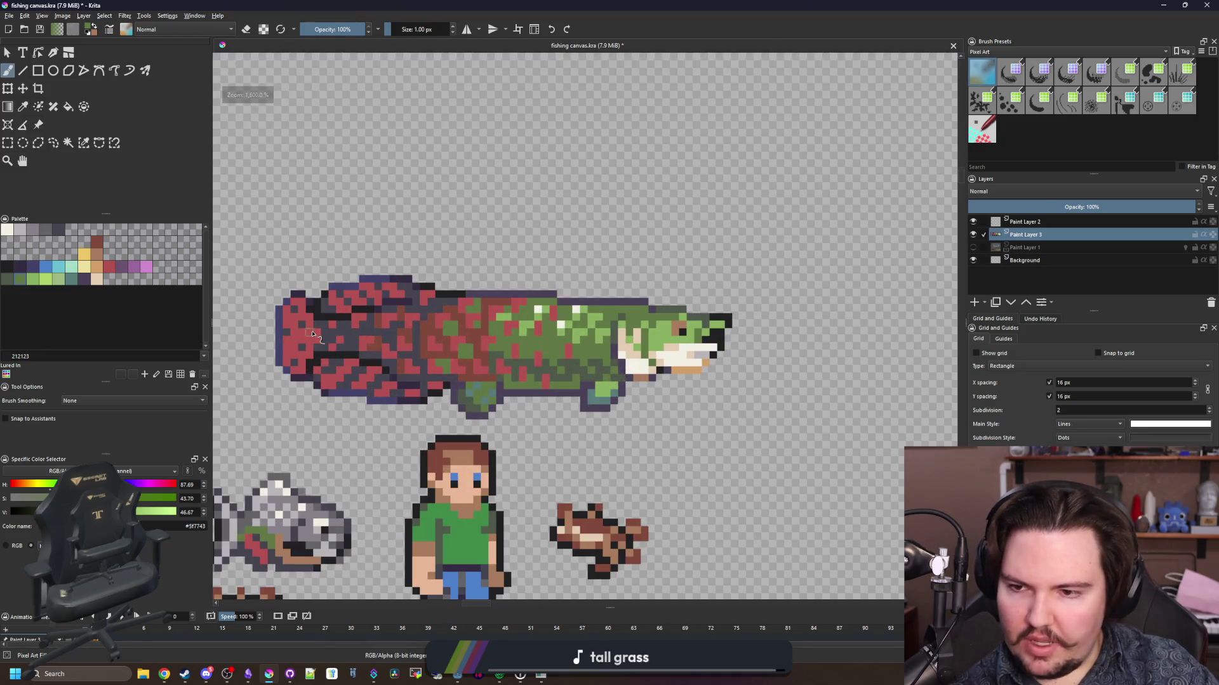
{"action": "scroll", "coordinate": [311, 333], "scroll_direction": "up", "scroll_amount": 1}
{"action": "scroll", "coordinate": [304, 333], "scroll_direction": "down", "scroll_amount": 1}
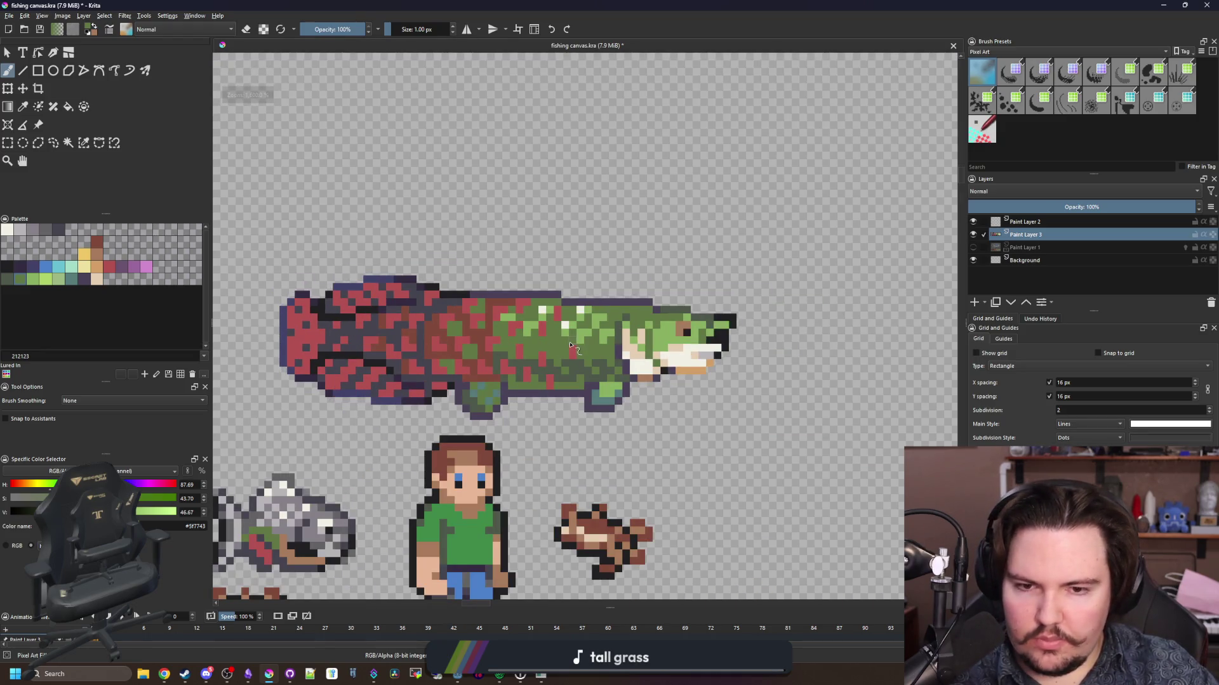
{"action": "scroll", "coordinate": [717, 311], "scroll_direction": "up", "scroll_amount": 1}
- Paint two top-row head cells and a green snout cell black
{"action": "scroll", "coordinate": [757, 329], "scroll_direction": "up", "scroll_amount": 1}
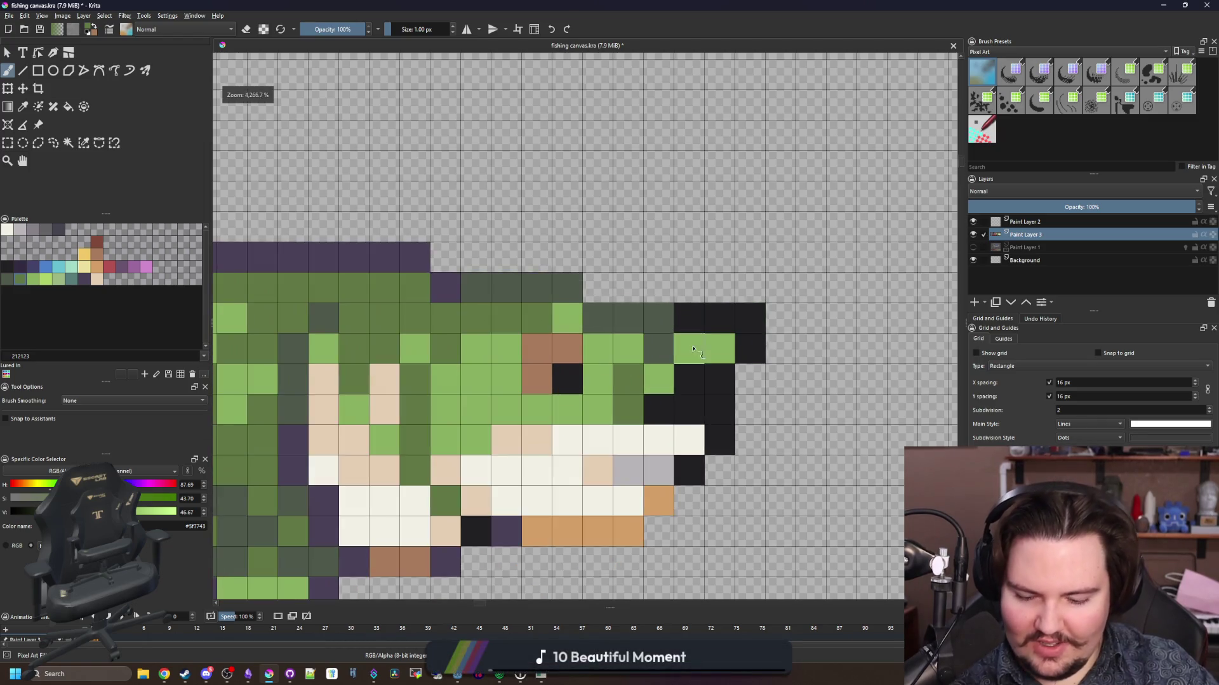
{"action": "scroll", "coordinate": [634, 349], "scroll_direction": "up", "scroll_amount": 1}
{"action": "scroll", "coordinate": [621, 348], "scroll_direction": "down", "scroll_amount": 1}
{"action": "left_click_drag", "start_coordinate": [603, 348], "coordinate": [583, 352]}
{"action": "scroll", "coordinate": [582, 352], "scroll_direction": "down", "scroll_amount": 7}
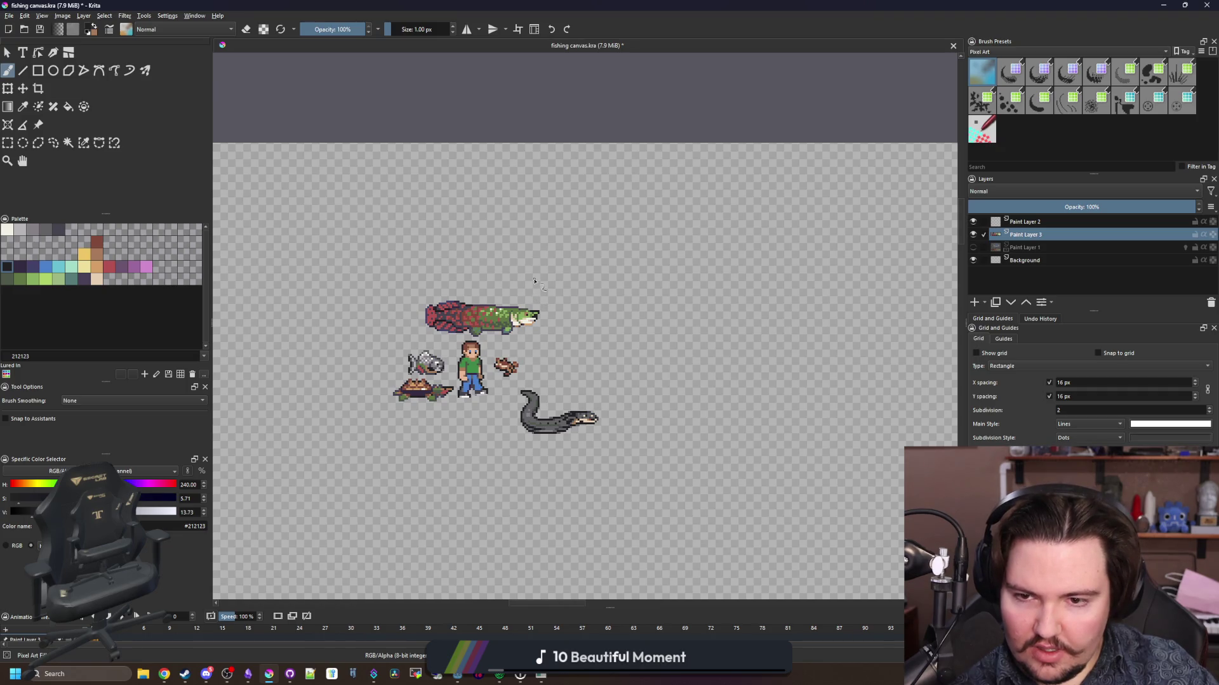
{"action": "scroll", "coordinate": [528, 307], "scroll_direction": "up", "scroll_amount": 7}
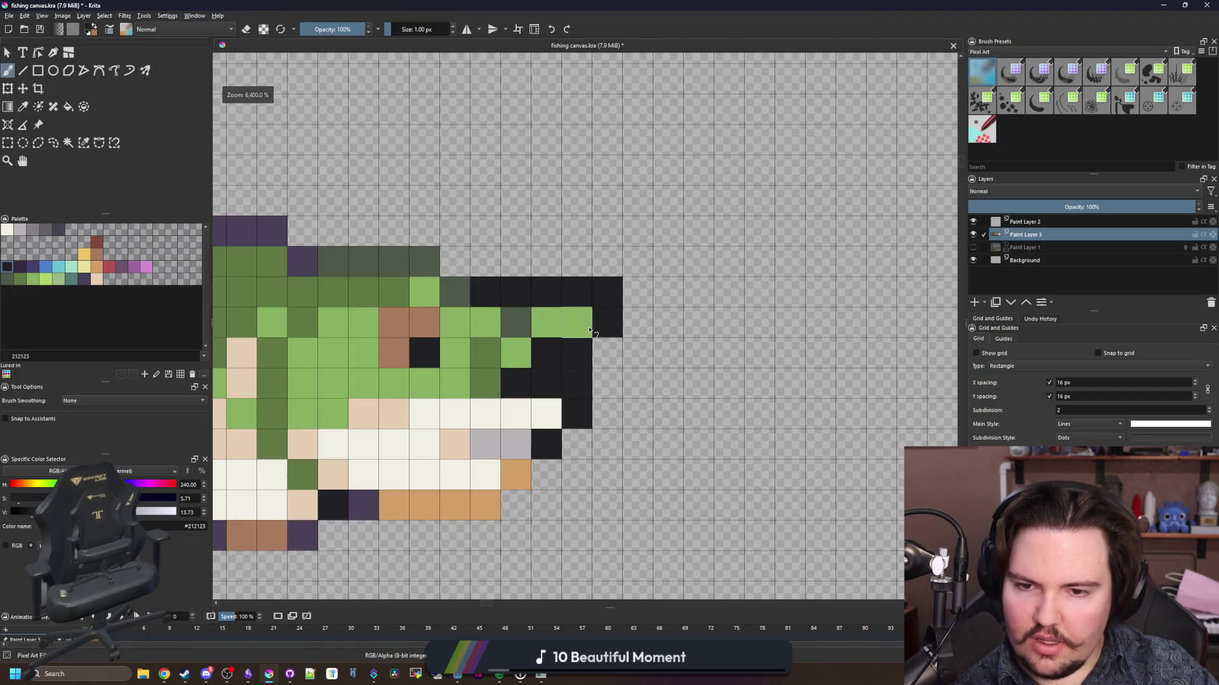
{"action": "left_click", "coordinate": [578, 324]}
- Erase the snout's rightmost column of pixels
{"action": "key", "text": "e"}
{"action": "left_click_drag", "start_coordinate": [607, 329], "coordinate": [608, 291]}
{"action": "scroll", "coordinate": [589, 351], "scroll_direction": "down", "scroll_amount": 1}
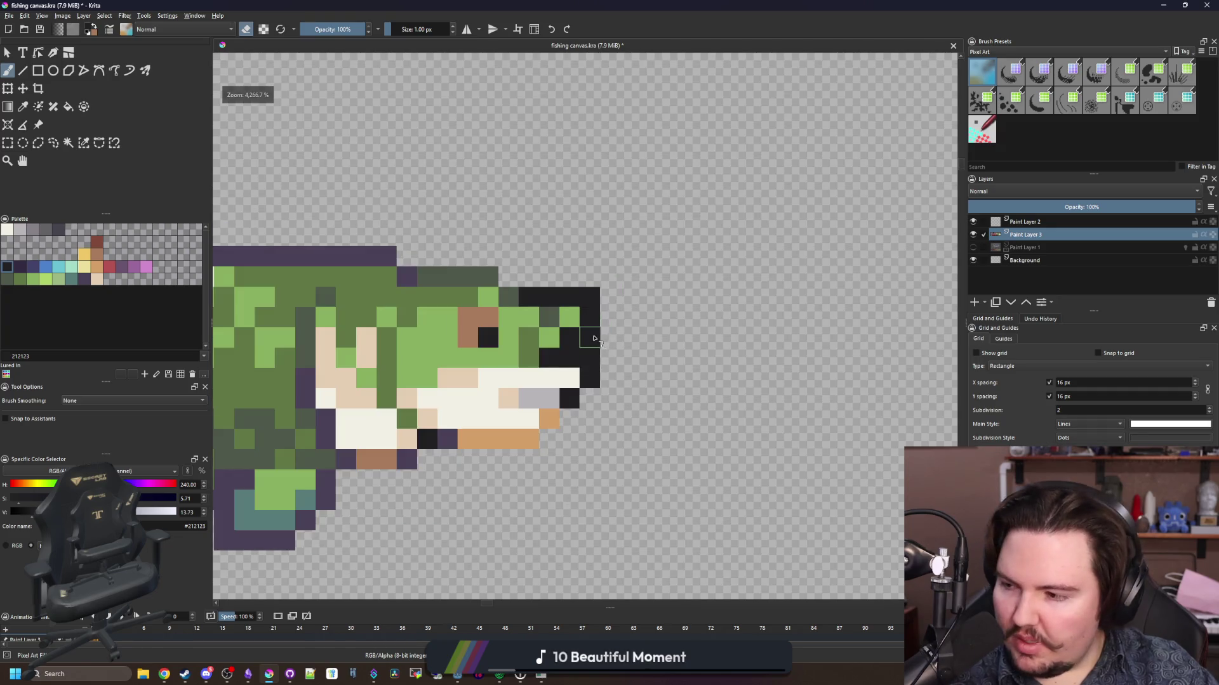
{"action": "scroll", "coordinate": [596, 359], "scroll_direction": "down", "scroll_amount": 7}
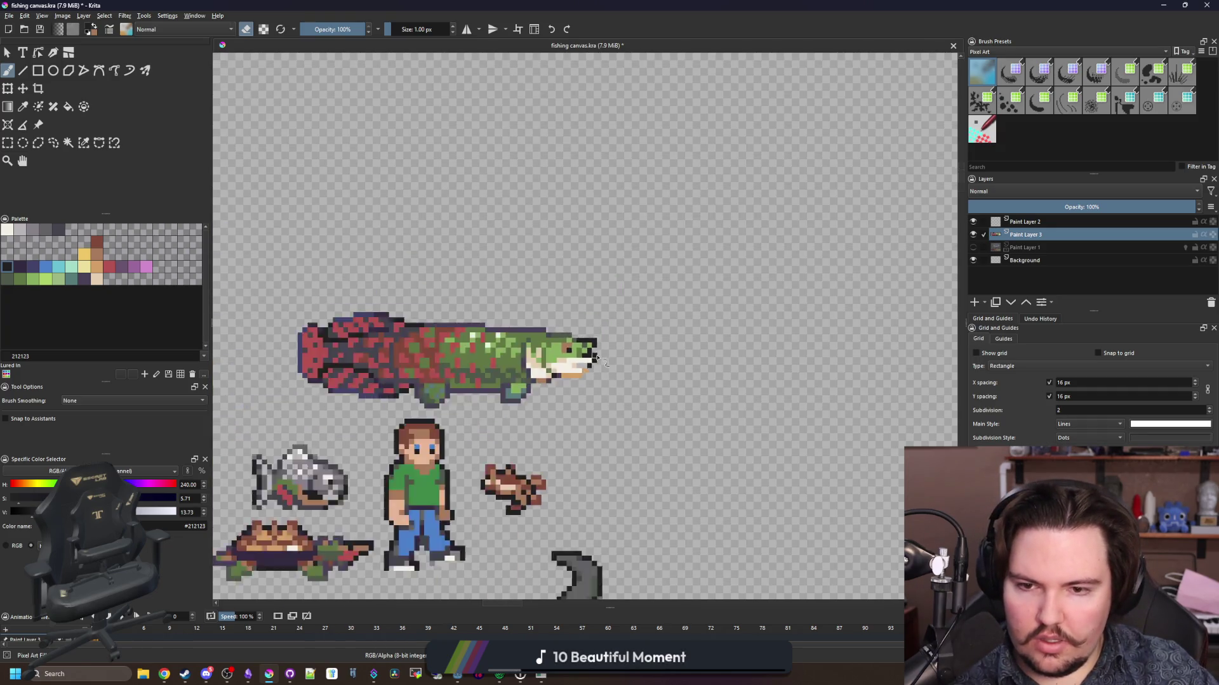
{"action": "scroll", "coordinate": [576, 316], "scroll_direction": "up", "scroll_amount": 2}
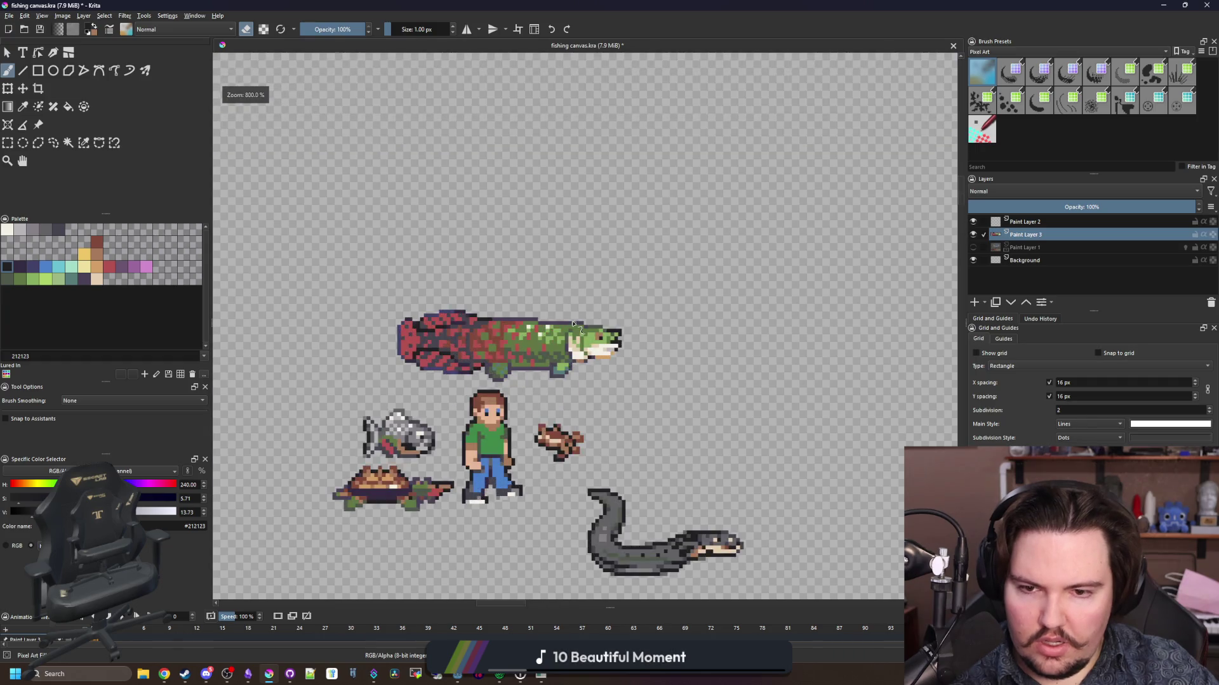
{"action": "scroll", "coordinate": [573, 332], "scroll_direction": "up", "scroll_amount": 5}
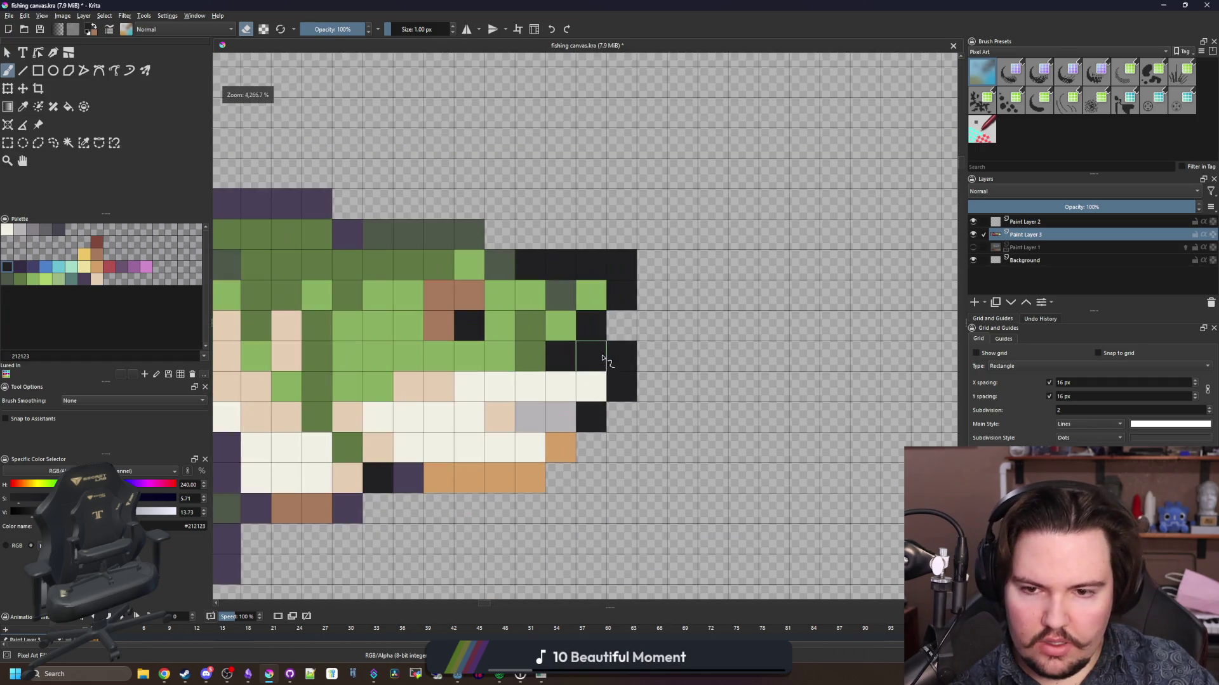
- Try painting the dark pixels beside the nose cream, then undo it
{"action": "left_click", "coordinate": [590, 382], "text": "ctrl"}
{"action": "left_click_drag", "start_coordinate": [592, 373], "coordinate": [620, 381]}
{"action": "scroll", "coordinate": [543, 330], "scroll_direction": "down", "scroll_amount": 5}
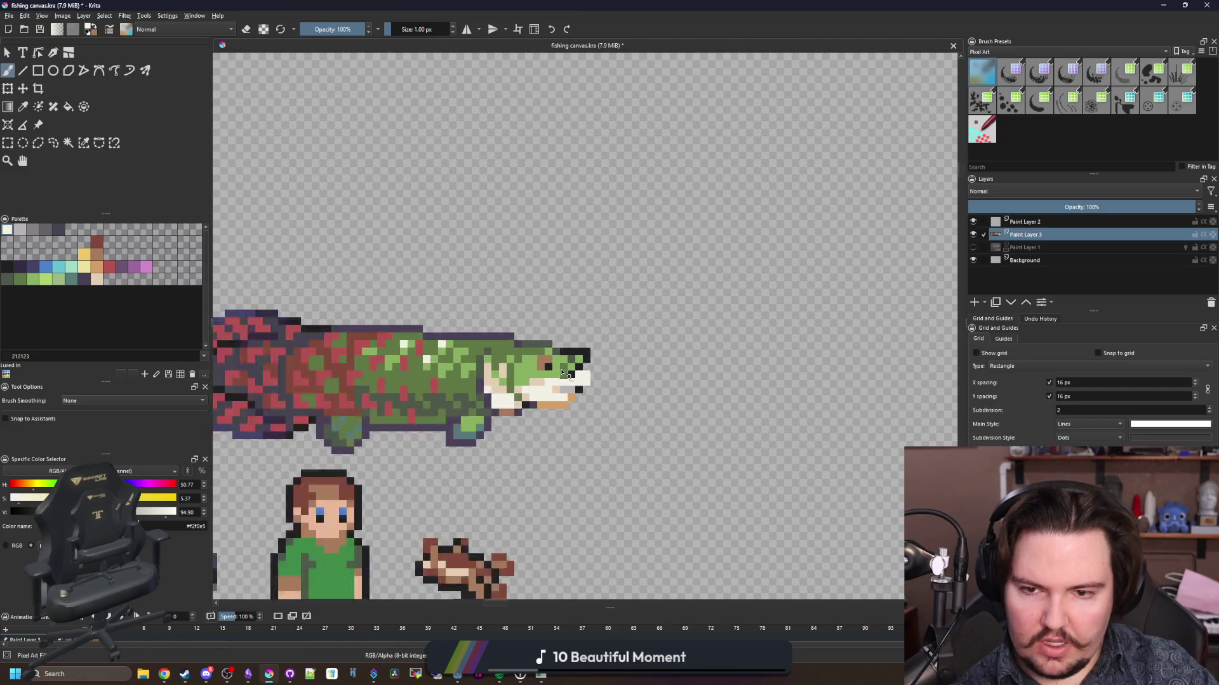
{"action": "scroll", "coordinate": [573, 374], "scroll_direction": "up", "scroll_amount": 4}
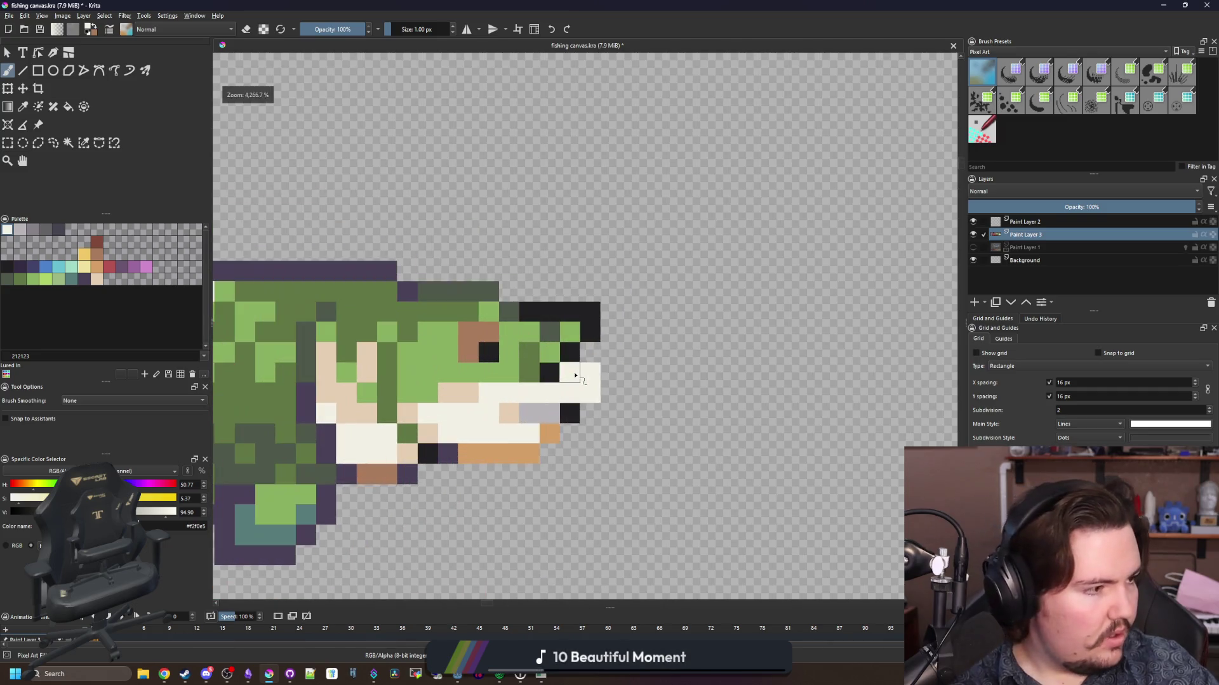
{"action": "key", "text": "ctrl+z"}
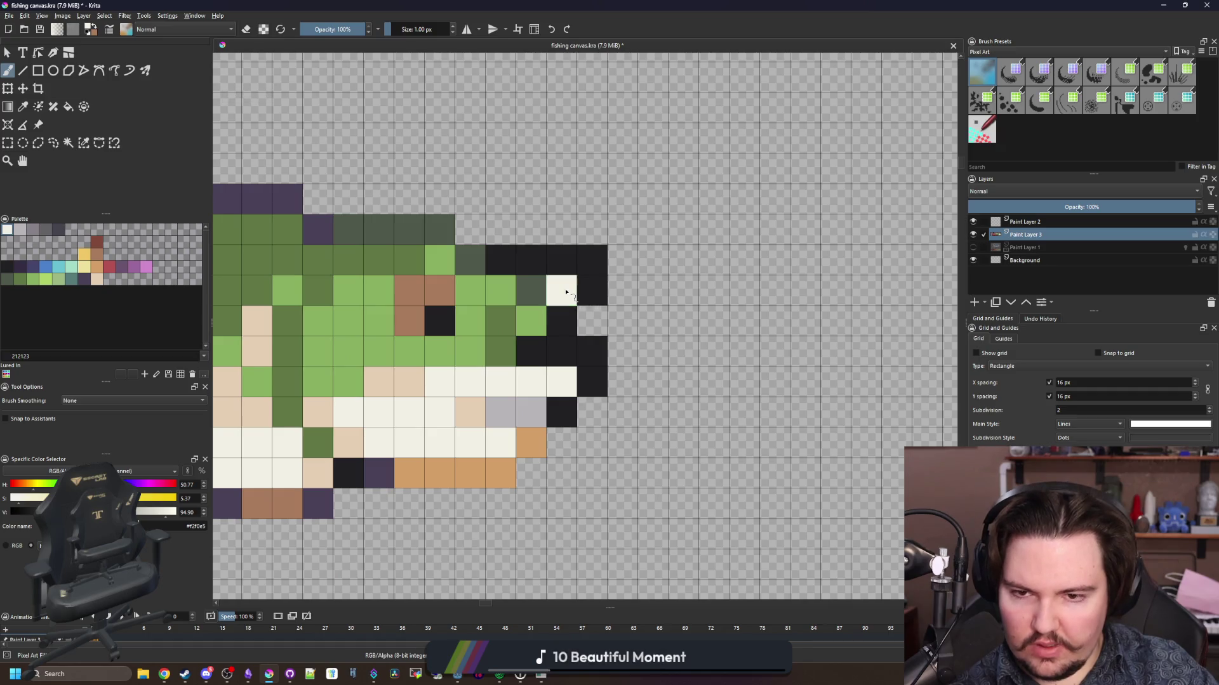
- Darken the cream snout pixel and erase the stray dark pixels right of and at the snout tip
{"action": "left_click", "coordinate": [579, 292], "text": "ctrl"}
{"action": "left_click", "coordinate": [562, 290]}
{"action": "key", "text": "e"}
{"action": "left_click_drag", "start_coordinate": [593, 290], "coordinate": [592, 274]}
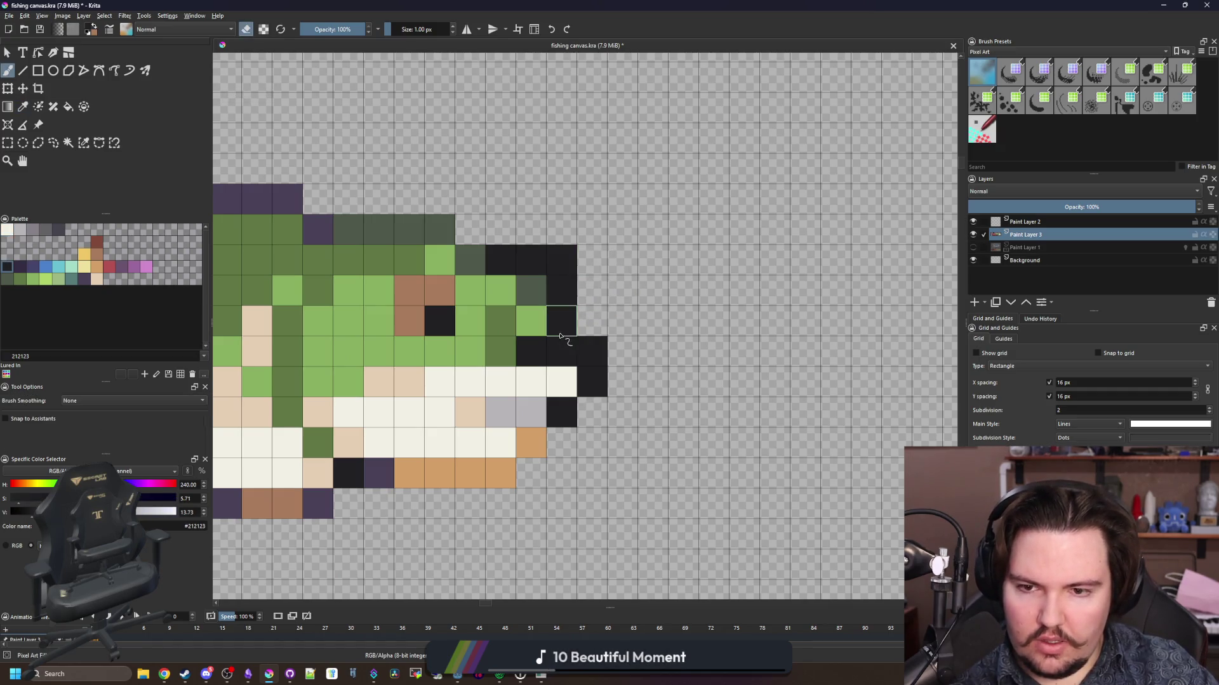
{"action": "key", "text": "ctrl+z"}
{"action": "left_click", "coordinate": [588, 345]}
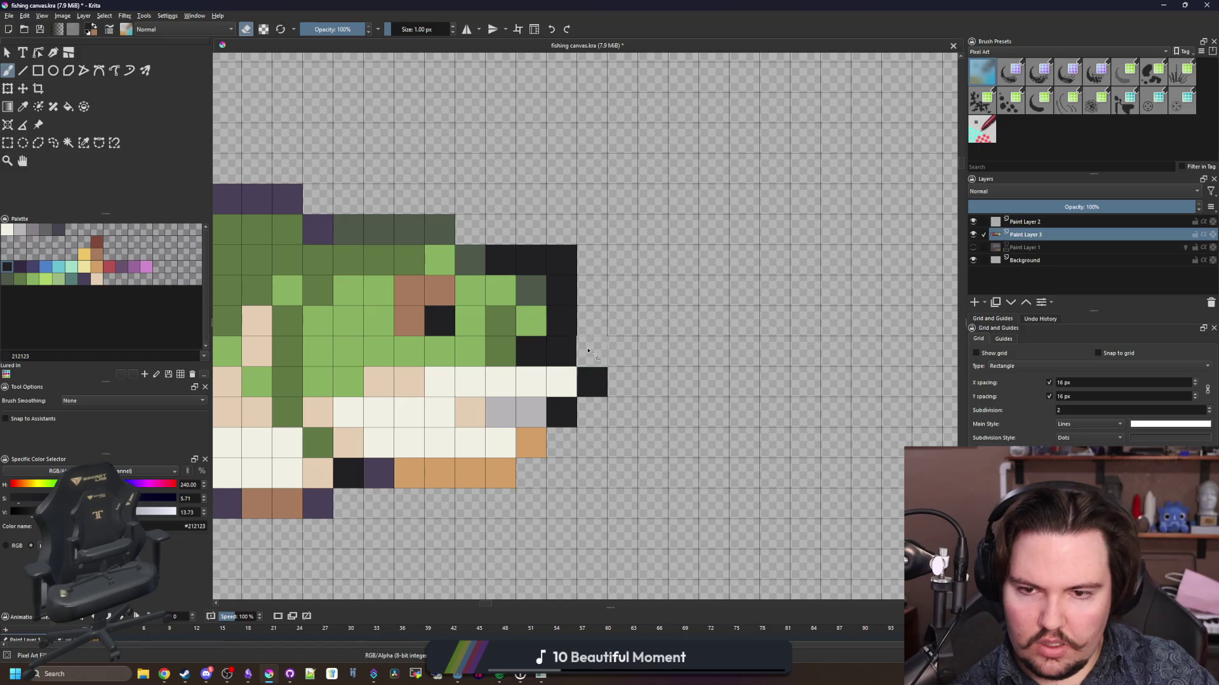
{"action": "scroll", "coordinate": [591, 317], "scroll_direction": "down", "scroll_amount": 8}
{"action": "scroll", "coordinate": [618, 327], "scroll_direction": "up", "scroll_amount": 5}
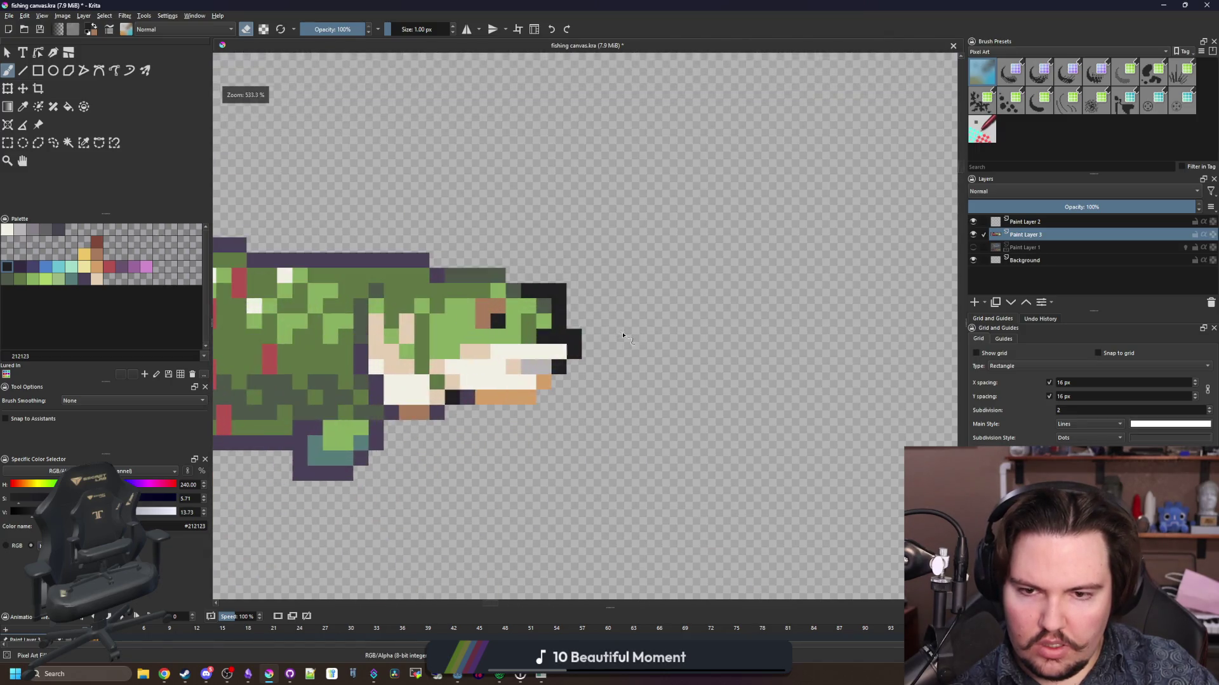
{"action": "key", "text": "ctrl+z"}
- Paint one snout pixel with the head's light green
{"action": "scroll", "coordinate": [567, 295], "scroll_direction": "up", "scroll_amount": 2}
{"action": "left_click", "coordinate": [520, 316], "text": "ctrl"}
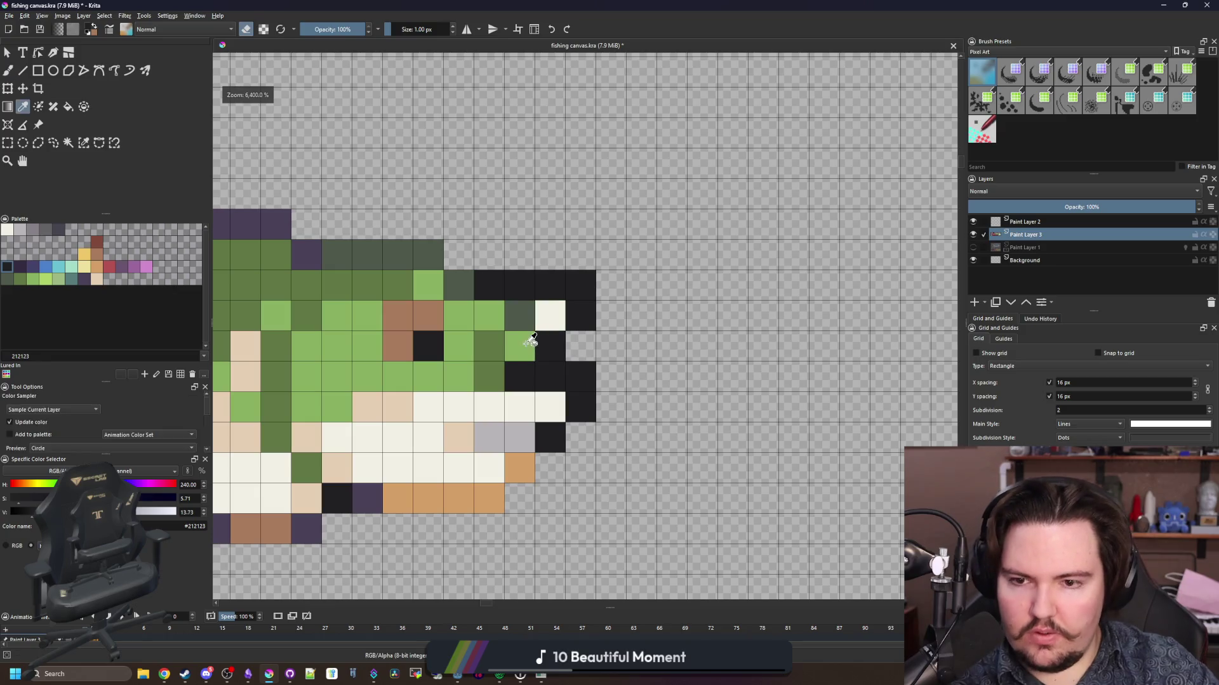
{"action": "left_click", "coordinate": [550, 316]}
{"action": "scroll", "coordinate": [713, 342], "scroll_direction": "down", "scroll_amount": 7}
{"action": "scroll", "coordinate": [672, 317], "scroll_direction": "up", "scroll_amount": 3}
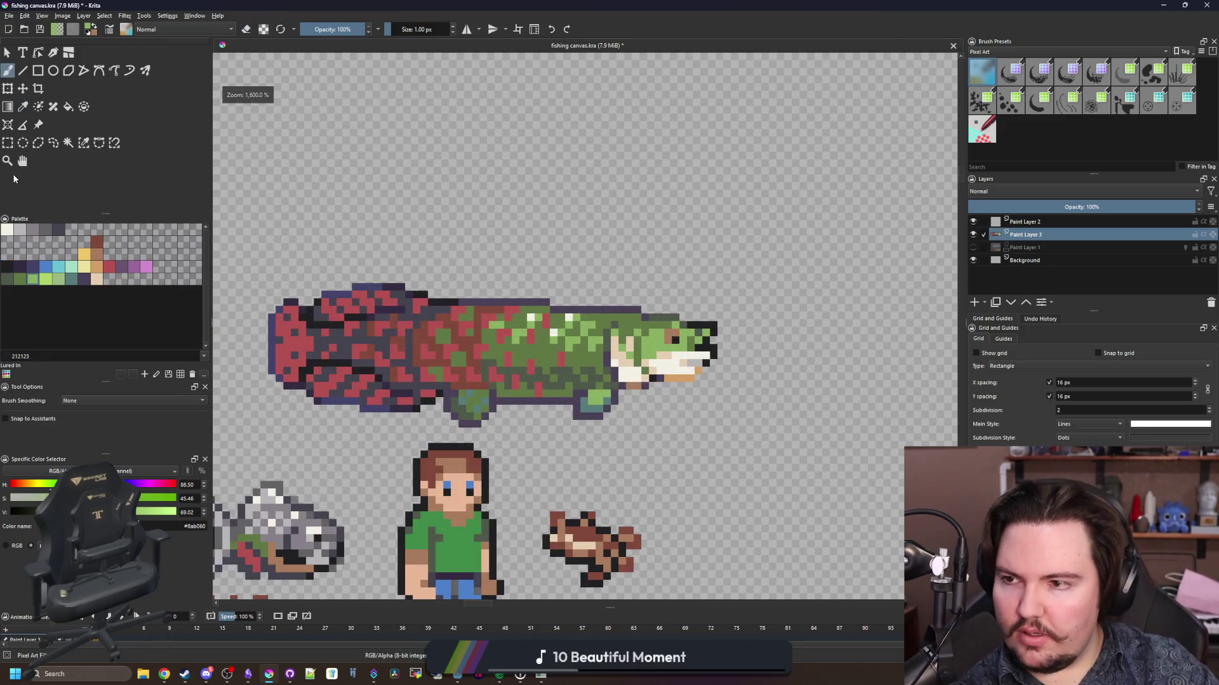
{"action": "key", "text": "ctrl+r"}
- Select the whole fish sprite and create a new 59×19 document from the clipboard
{"action": "mouse_move", "coordinate": [264, 269]}
{"action": "left_mouse_down"}
{"action": "mouse_move", "coordinate": [661, 437]}
{"action": "mouse_move", "coordinate": [723, 435]}
{"action": "left_mouse_up"}
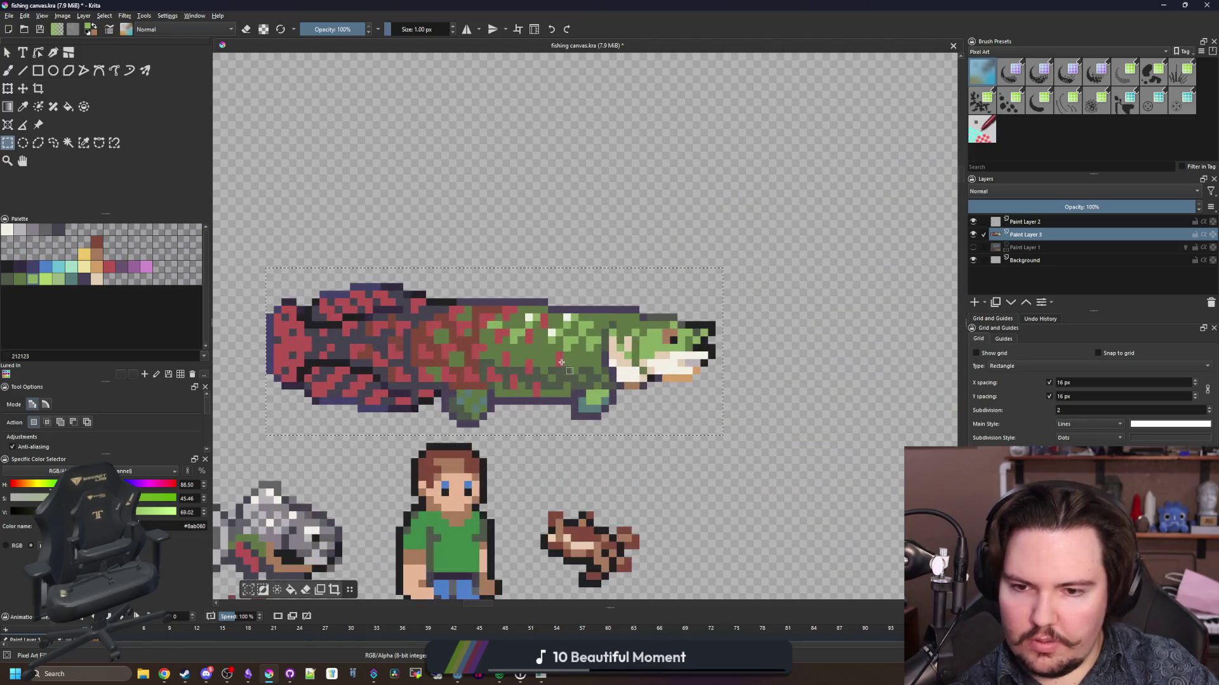
{"action": "left_click", "coordinate": [9, 16]}
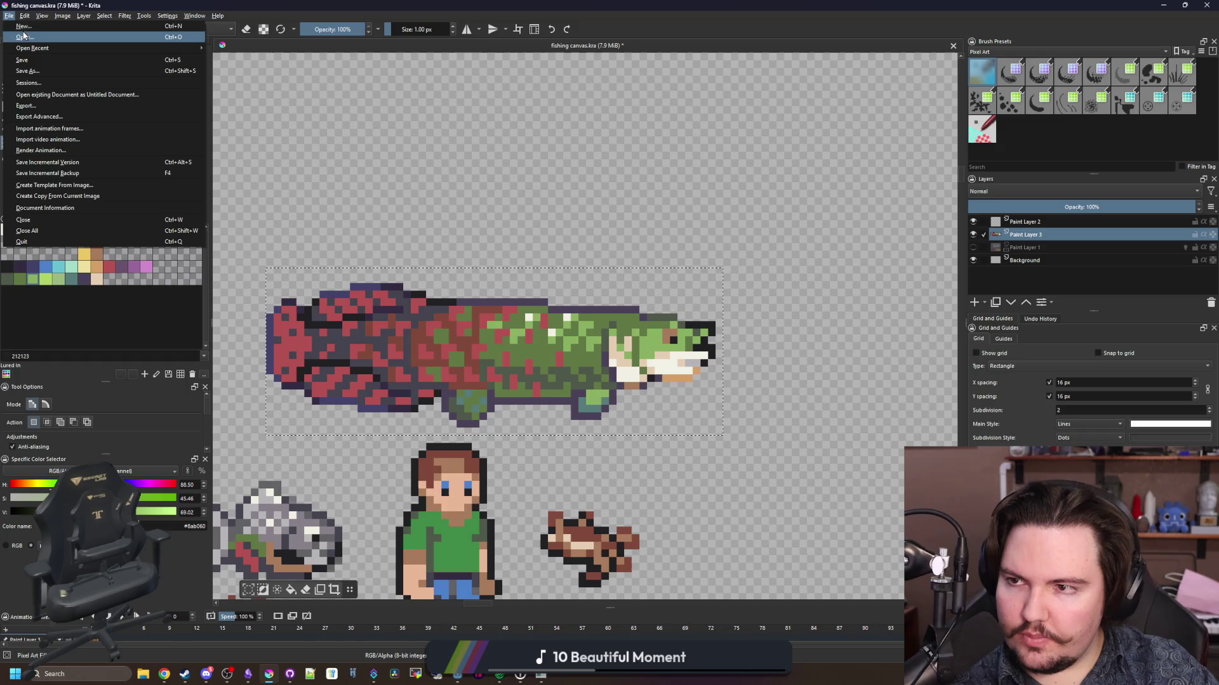
{"action": "key", "text": "Escape"}
{"action": "key", "text": "ctrl+n"}
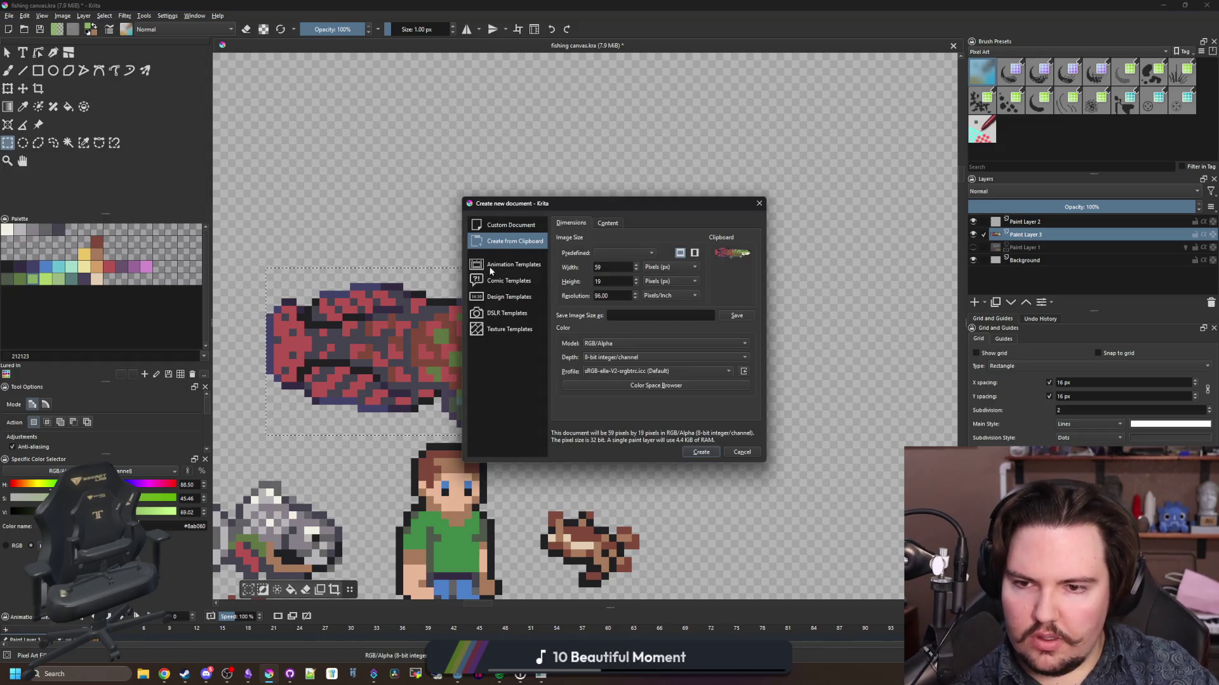
{"action": "left_click", "coordinate": [701, 452]}
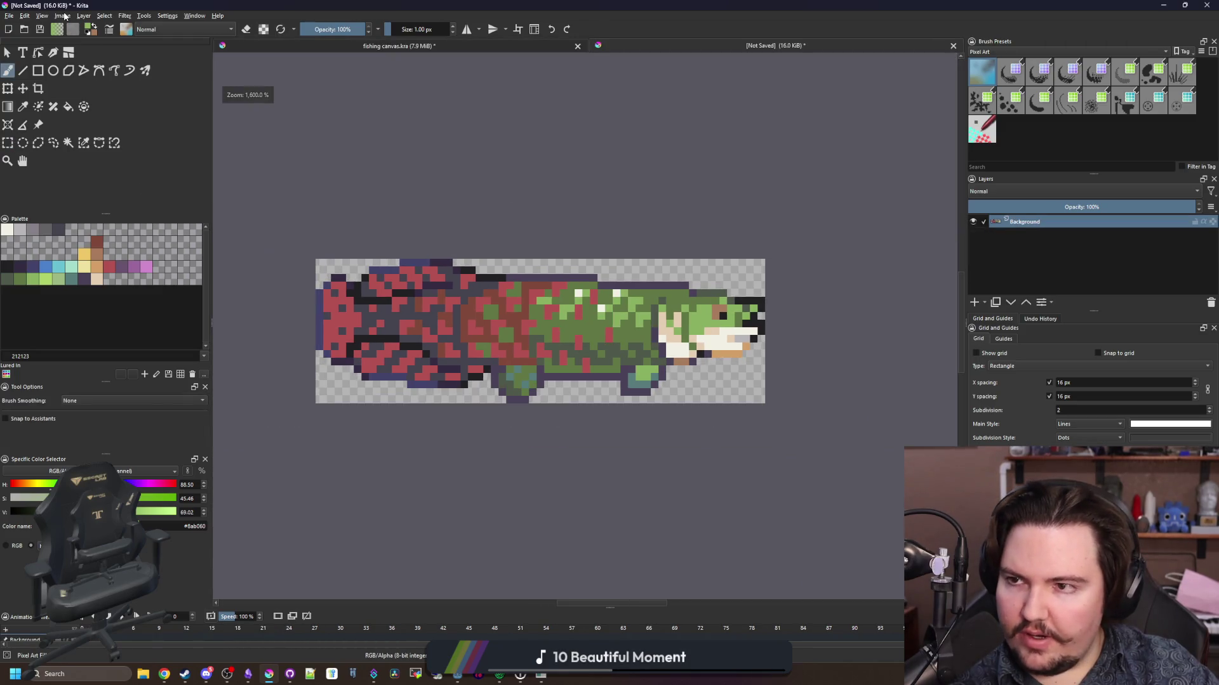
- Resize the canvas to 61×21 pixels, centred
{"action": "left_click", "coordinate": [63, 16]}
{"action": "left_click", "coordinate": [105, 169]}
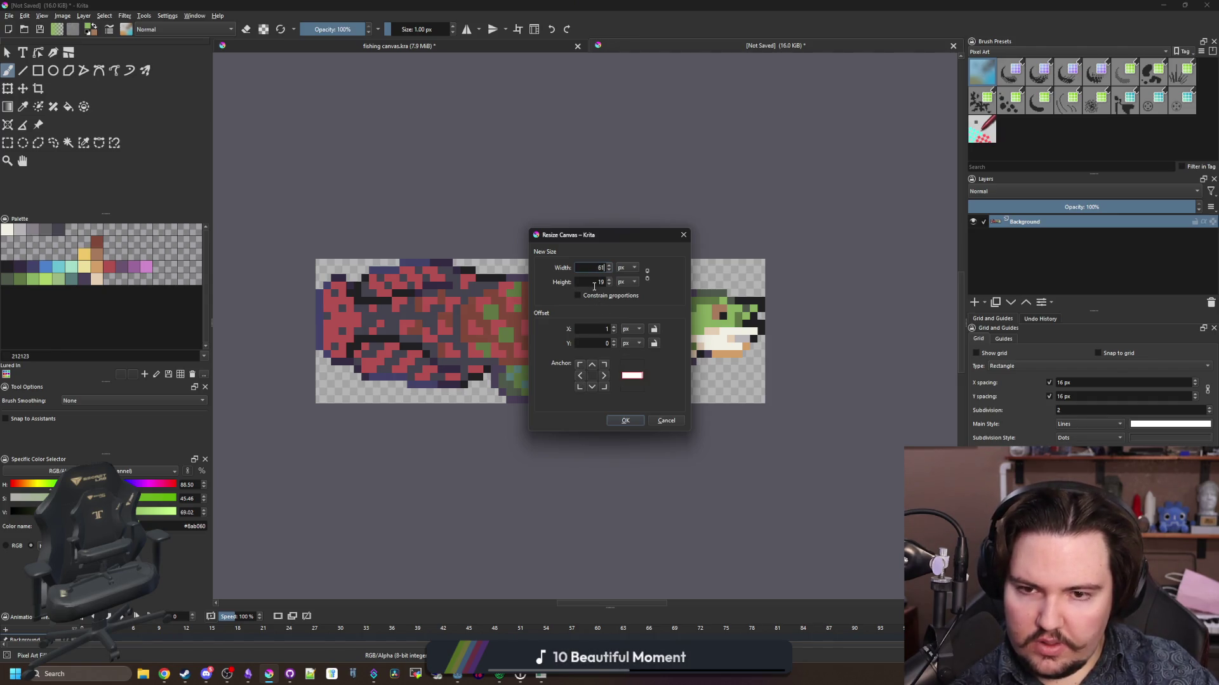
{"action": "left_click", "coordinate": [626, 420]}
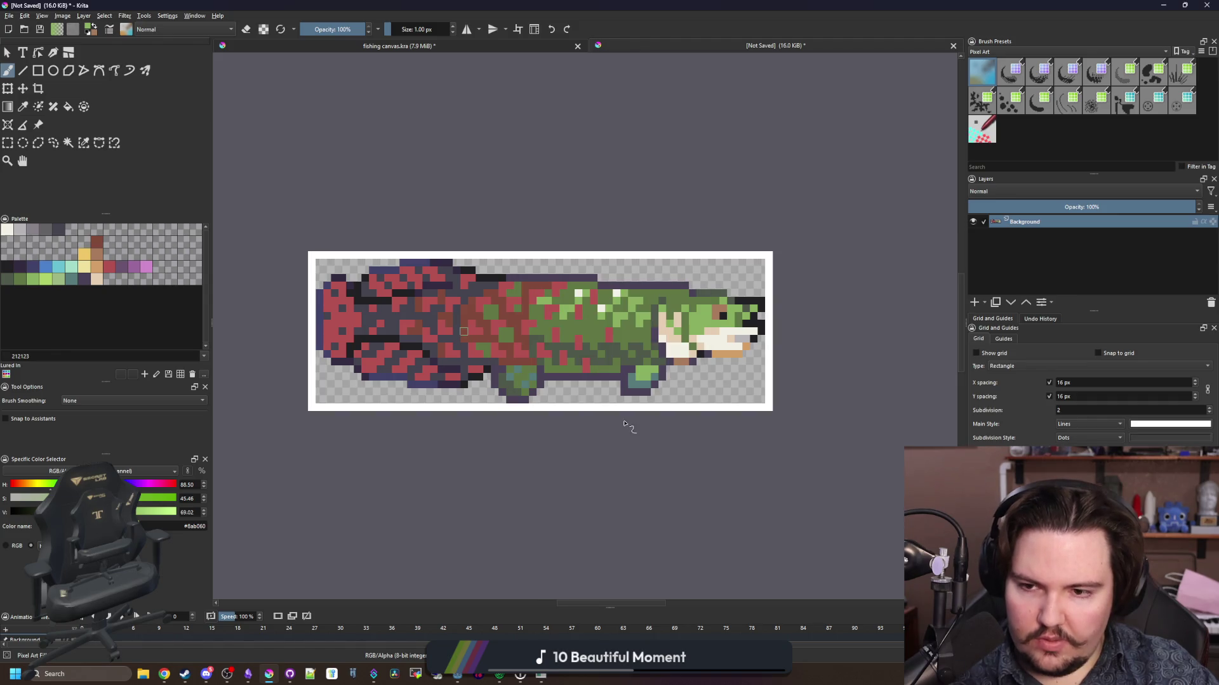
- Magic-wand select the transparent area around the fish, then deselect
{"action": "left_click", "coordinate": [67, 144]}
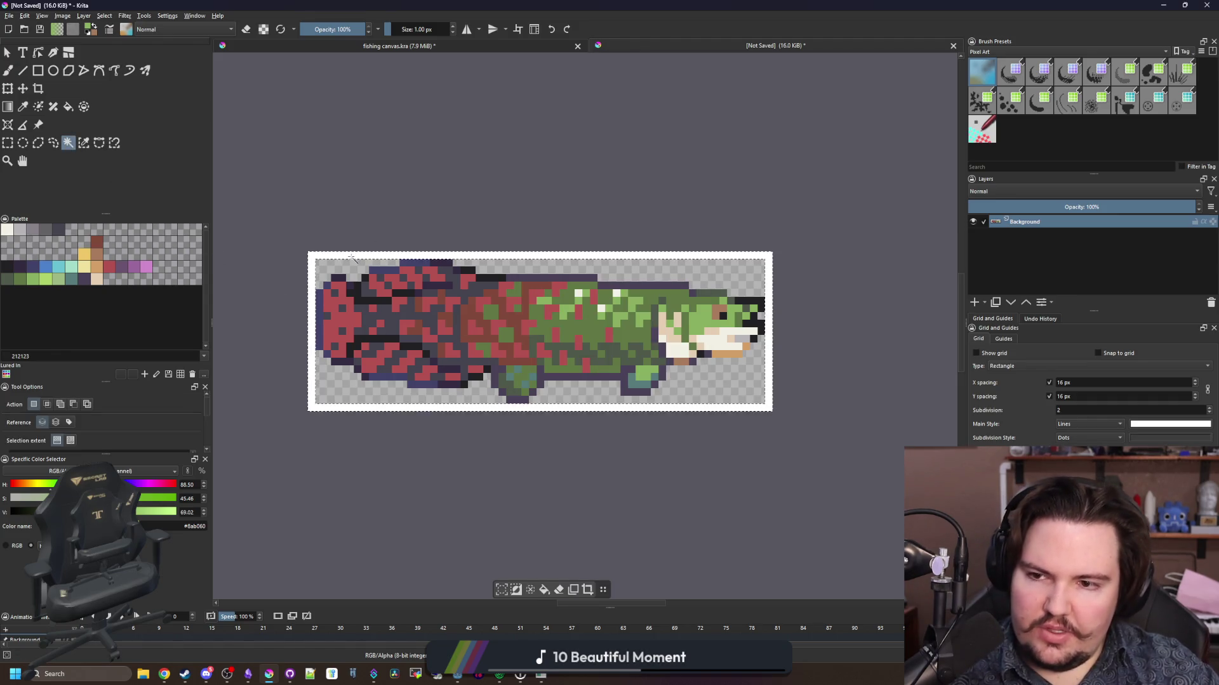
{"action": "scroll", "coordinate": [477, 319], "scroll_direction": "down", "scroll_amount": 4}
{"action": "scroll", "coordinate": [477, 318], "scroll_direction": "up", "scroll_amount": 4}
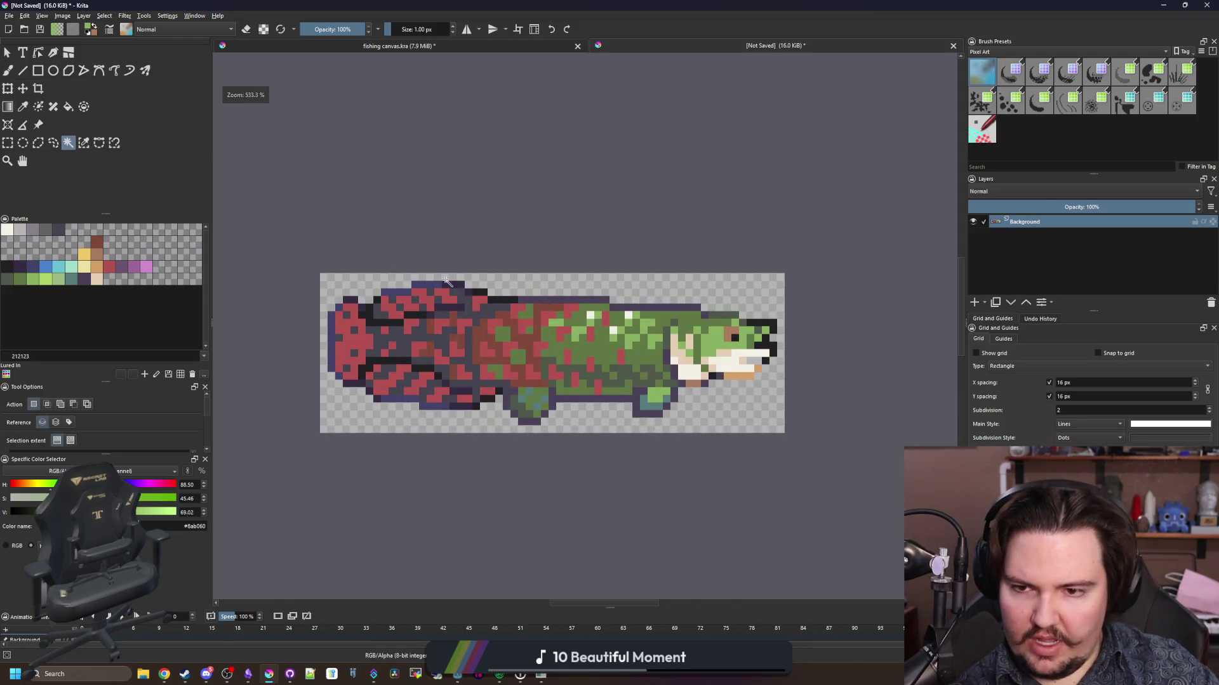
{"action": "left_click", "coordinate": [507, 424]}
{"action": "scroll", "coordinate": [571, 444], "scroll_direction": "up", "scroll_amount": 1}
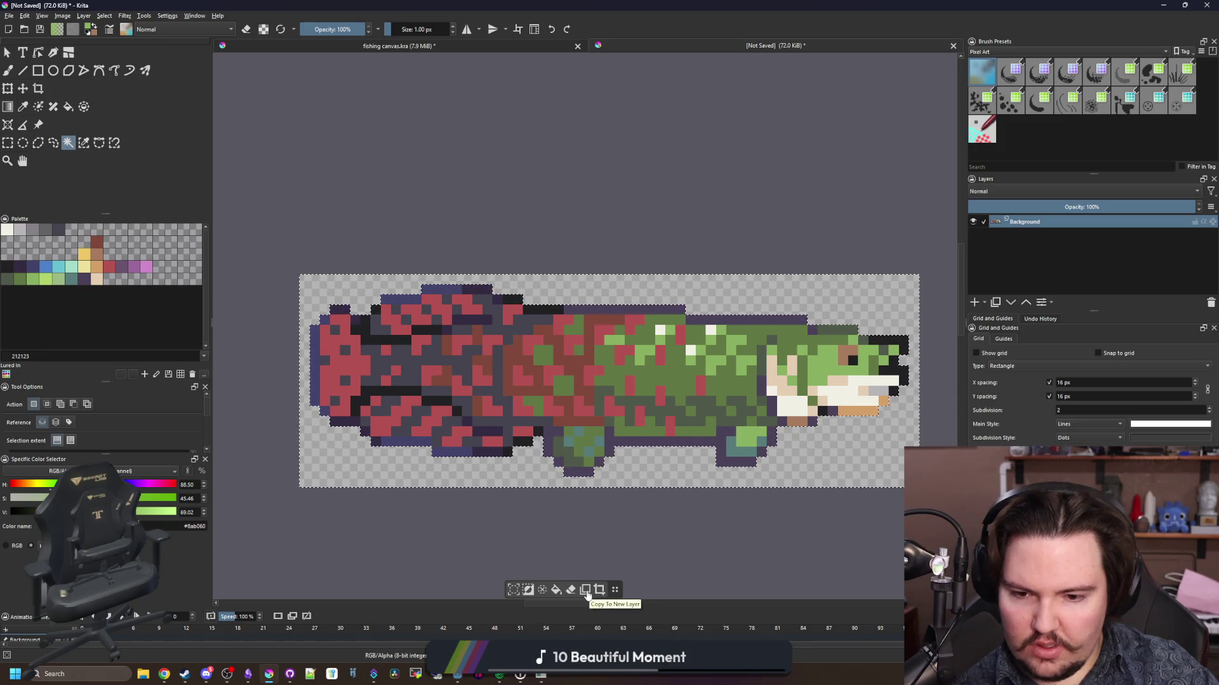
{"action": "left_click", "coordinate": [528, 590]}
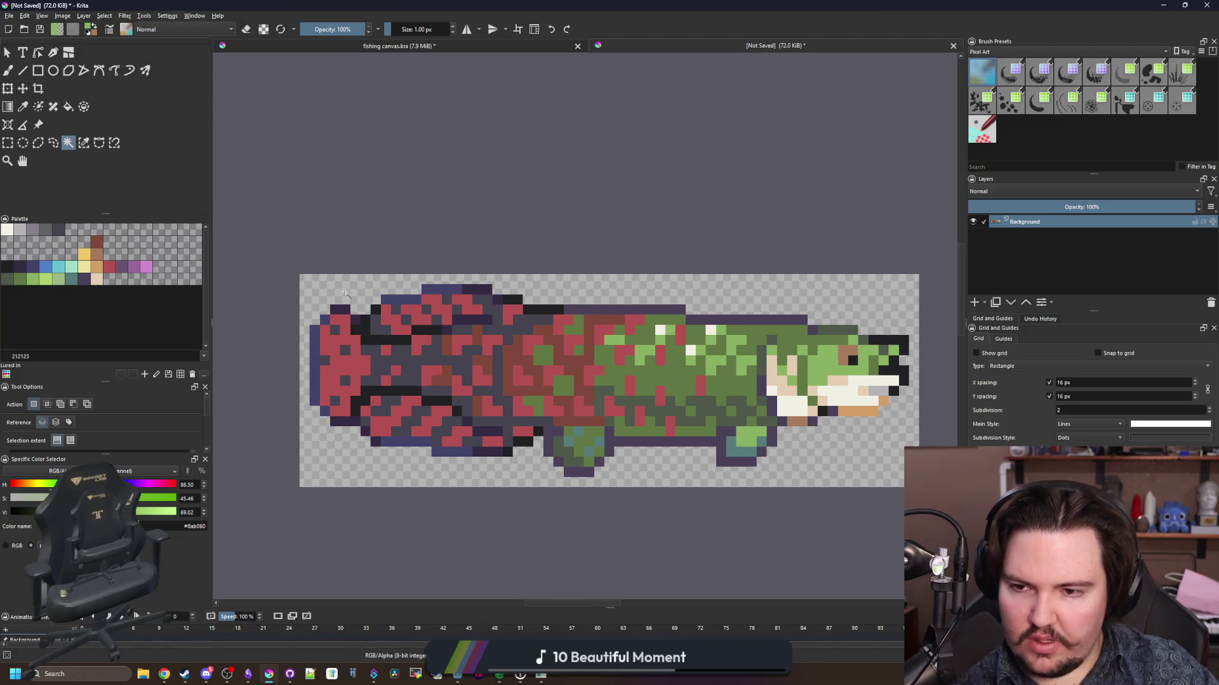
- Save the sprite as arapaima in Documents/lured-in/Sprites/Fish with the PNG image file type
{"action": "left_click", "coordinate": [10, 16]}
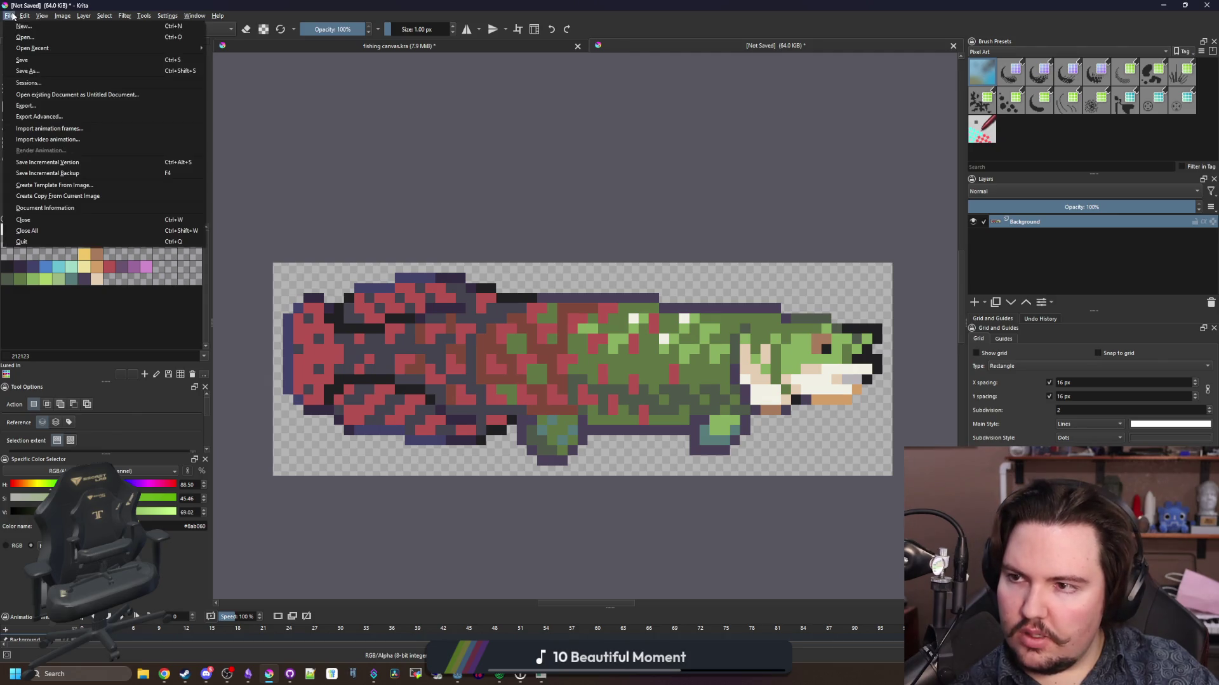
{"action": "key", "text": "Escape"}
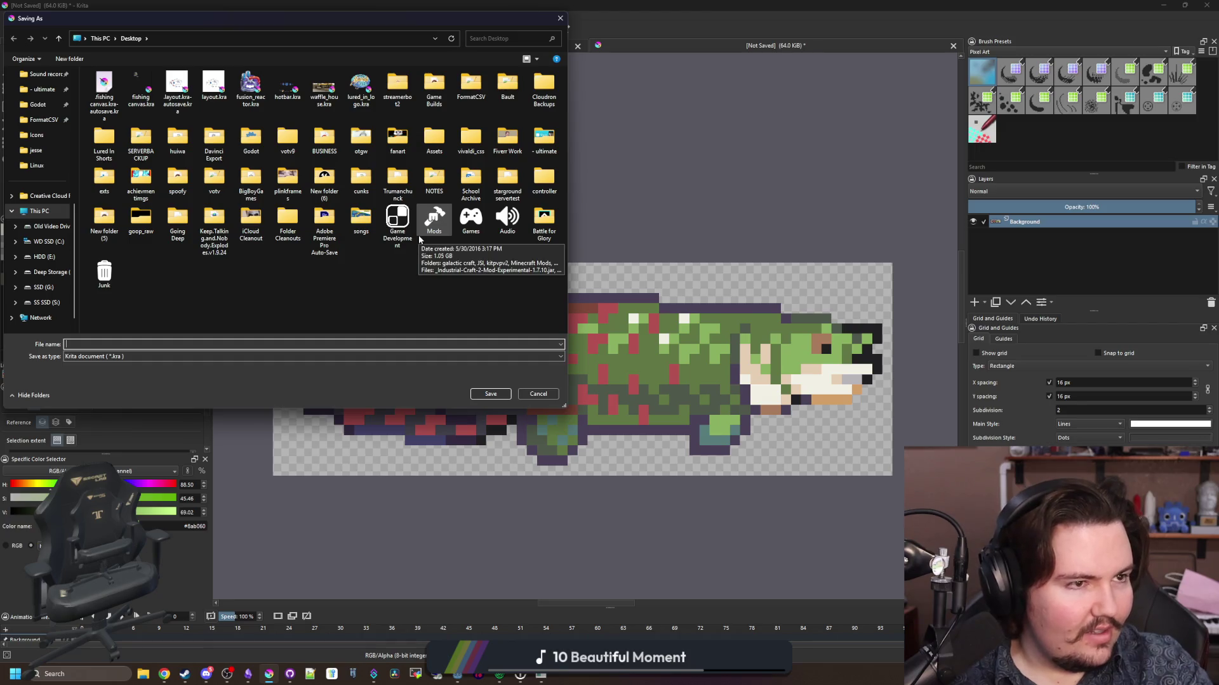
{"action": "type", "text": "arepa"}
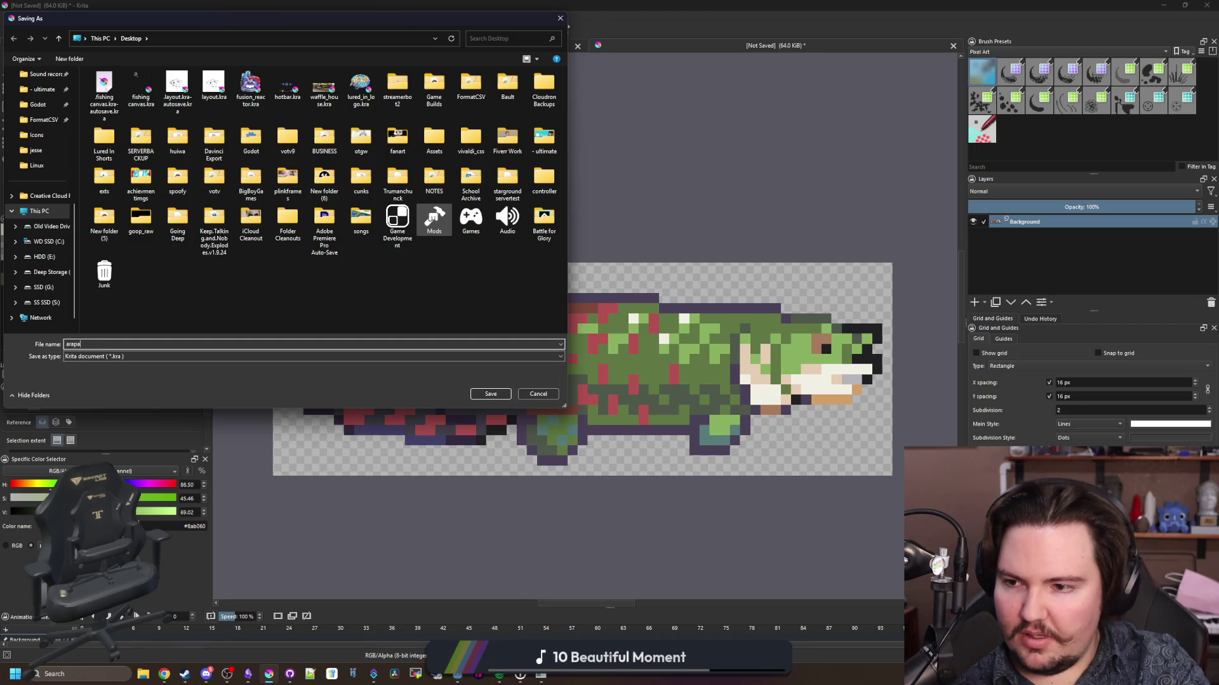
{"action": "key", "text": "BackSpace"}
{"action": "key", "text": "BackSpace"}
{"action": "key", "text": "BackSpace"}
{"action": "scroll", "coordinate": [46, 165], "scroll_direction": "up", "scroll_amount": 5}
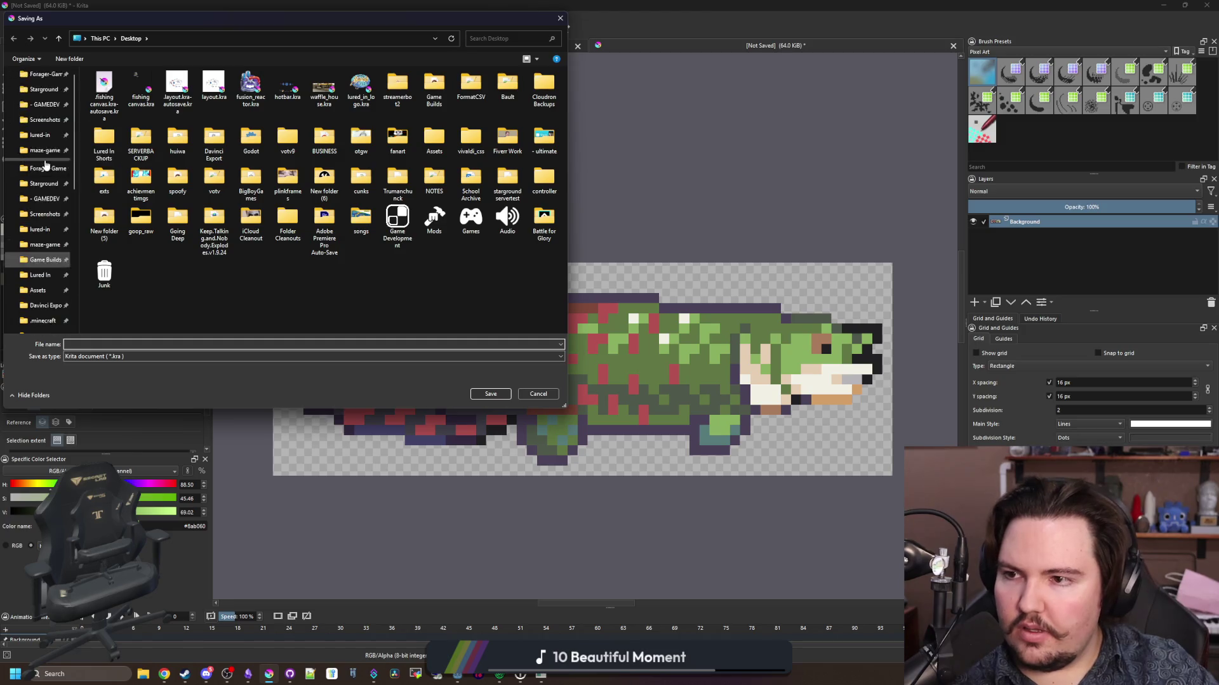
{"action": "left_click", "coordinate": [39, 229]}
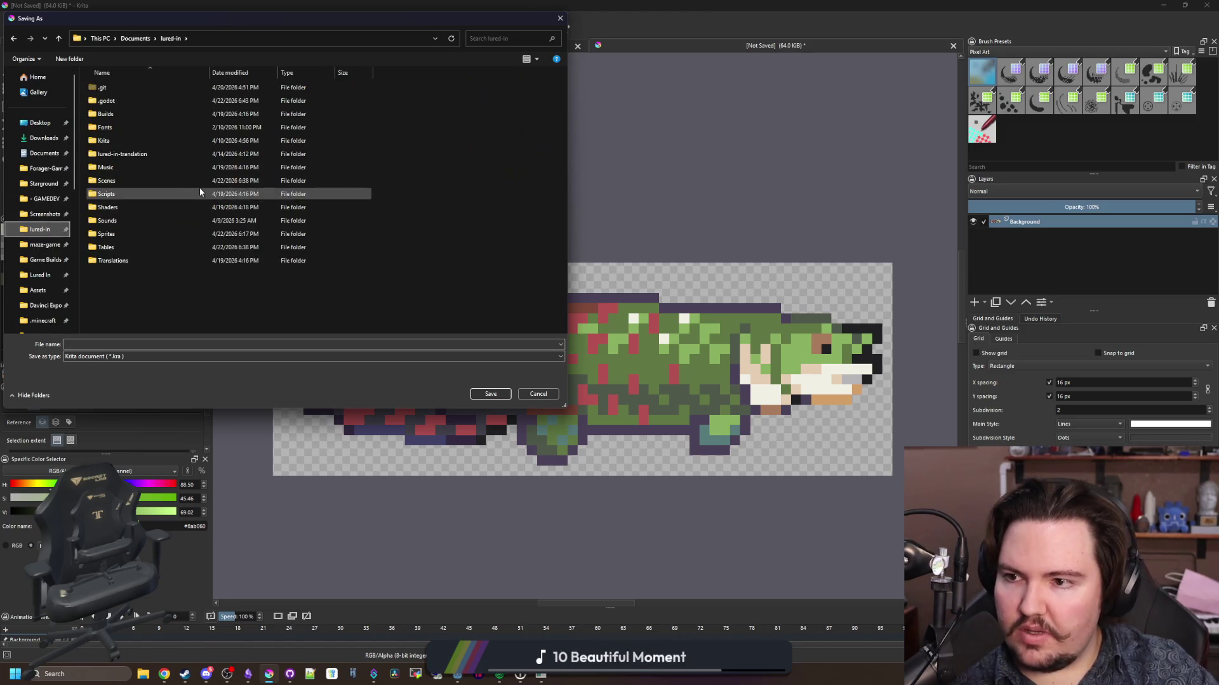
{"action": "double_click", "coordinate": [104, 234]}
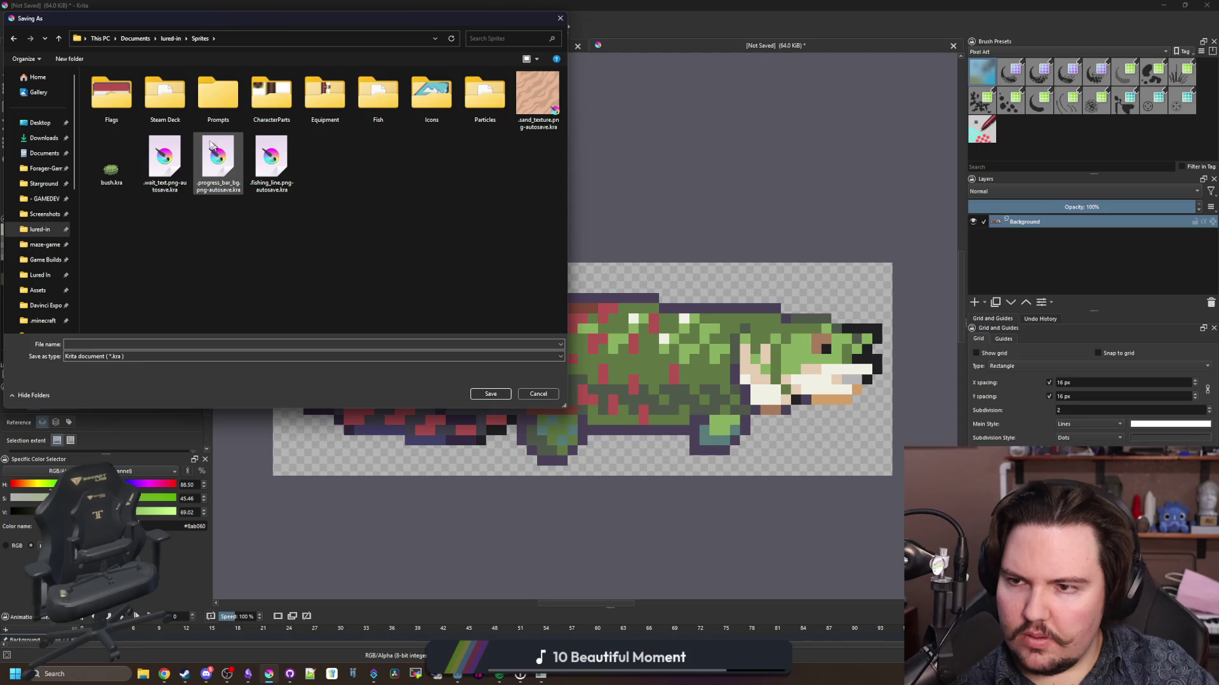
{"action": "double_click", "coordinate": [377, 95]}
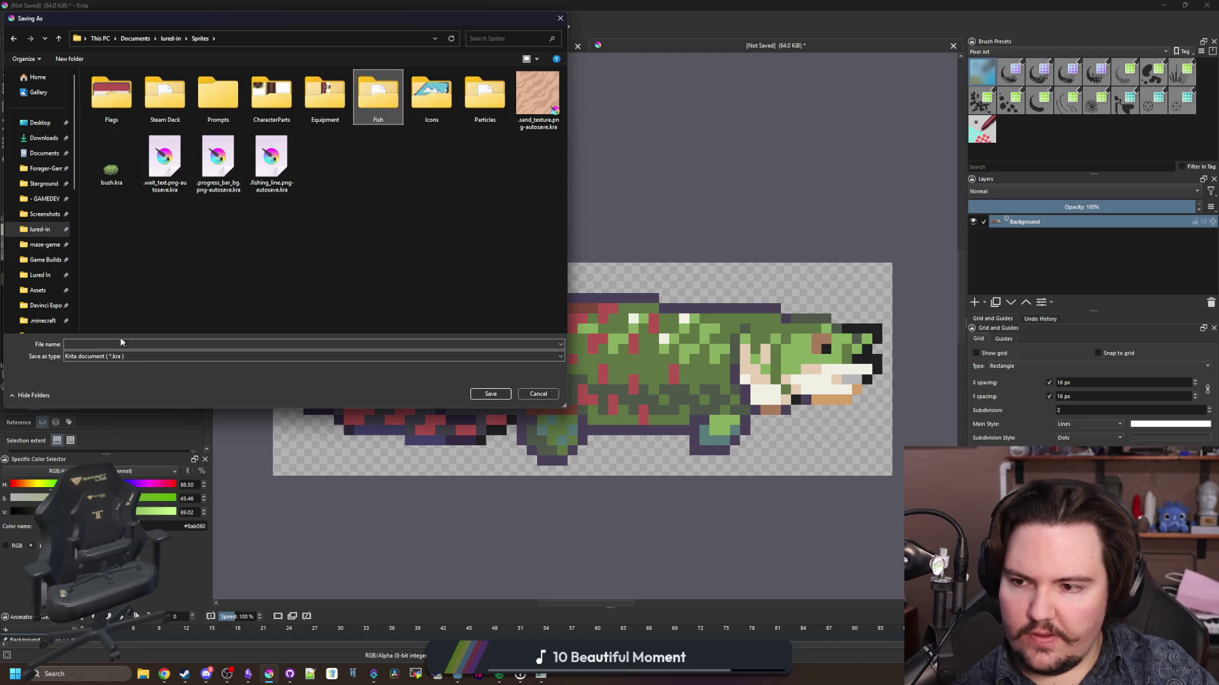
{"action": "left_click", "coordinate": [89, 373]}
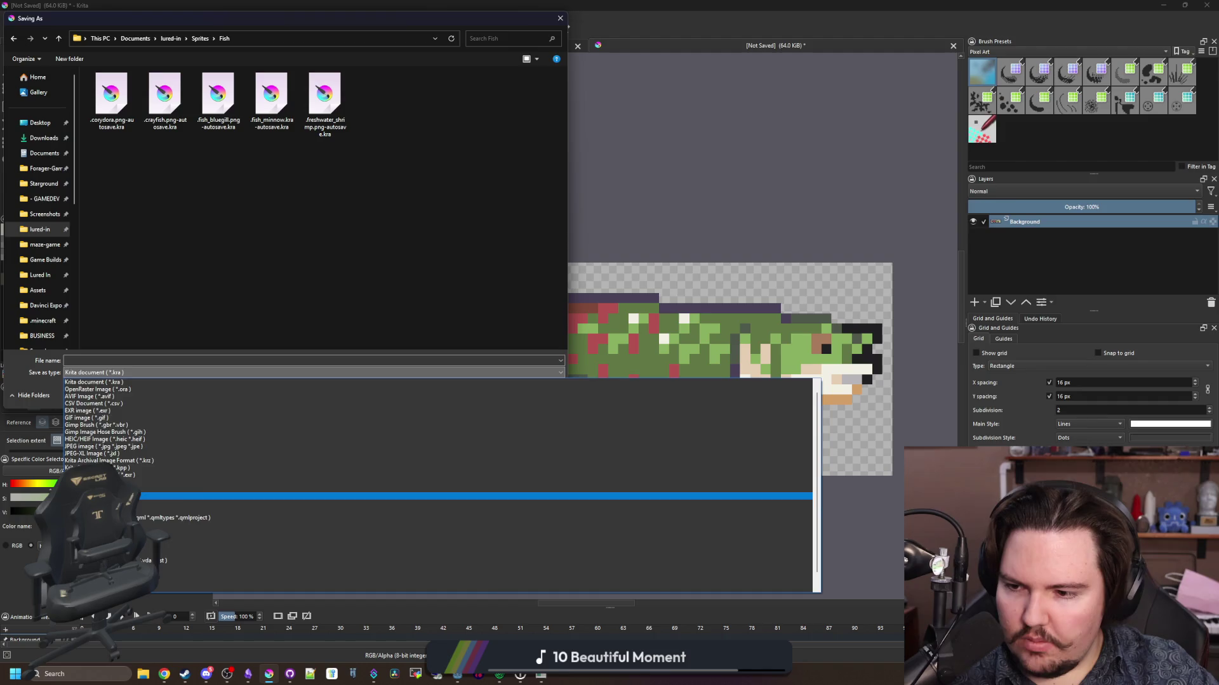
{"action": "left_click", "coordinate": [96, 496]}
{"action": "left_click", "coordinate": [96, 361]}
{"action": "type", "text": "arapaima"}
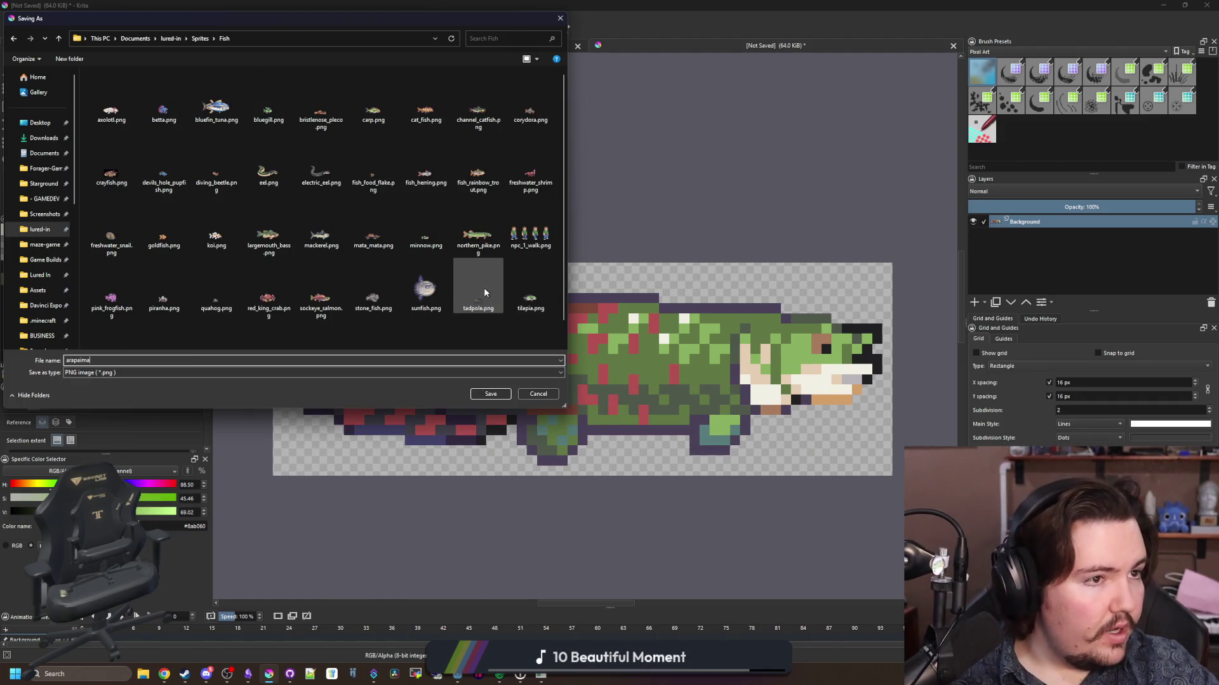
{"action": "left_click", "coordinate": [490, 394]}
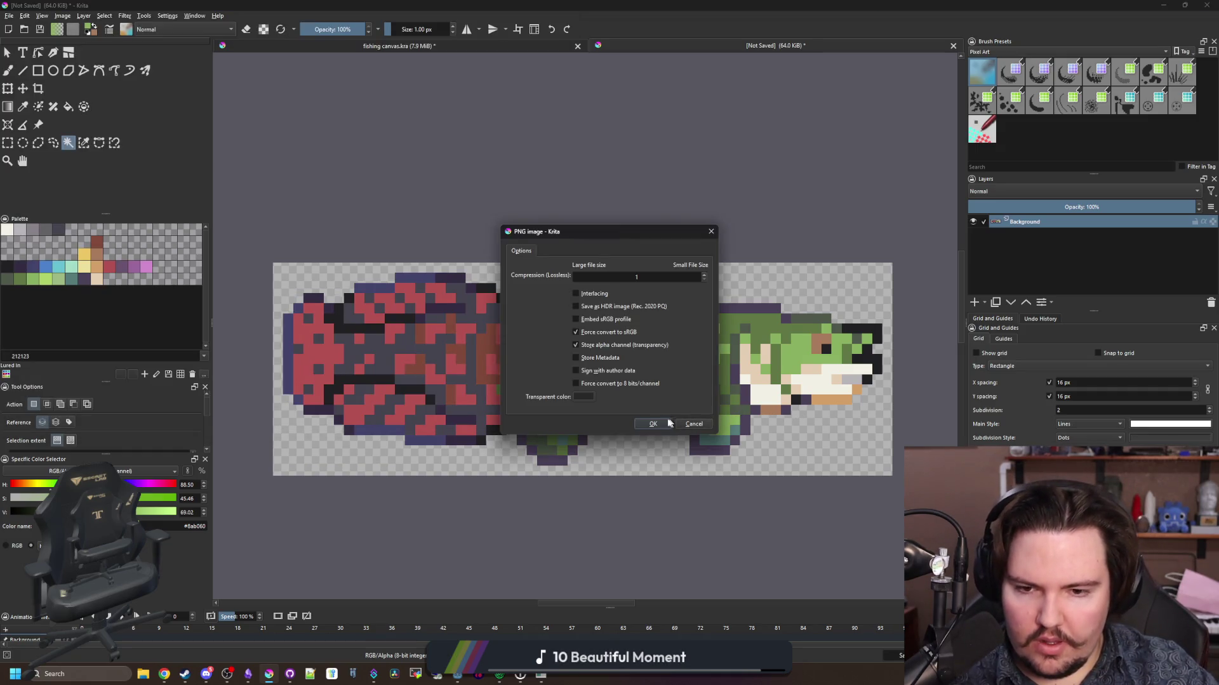
- Finish the arapaima.png export and paint the cream pixel by the jaw light green
{"action": "left_click", "coordinate": [653, 423]}
{"action": "scroll", "coordinate": [541, 433], "scroll_direction": "up", "scroll_amount": 6}
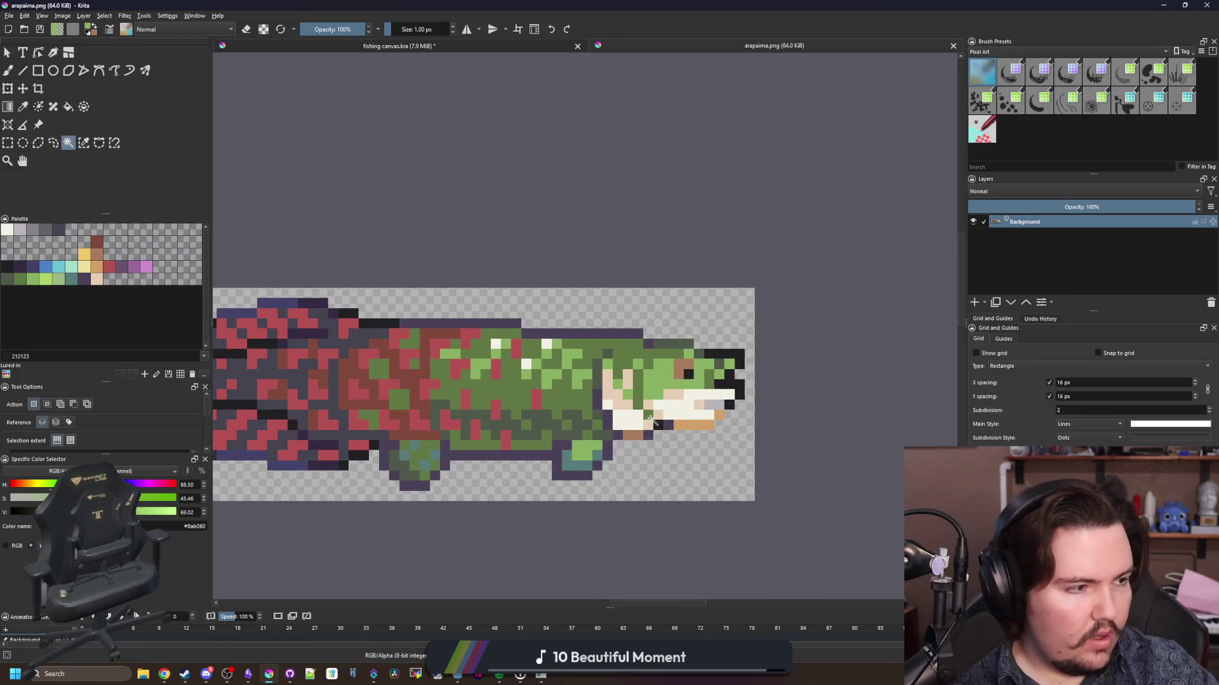
{"action": "key", "text": "p"}
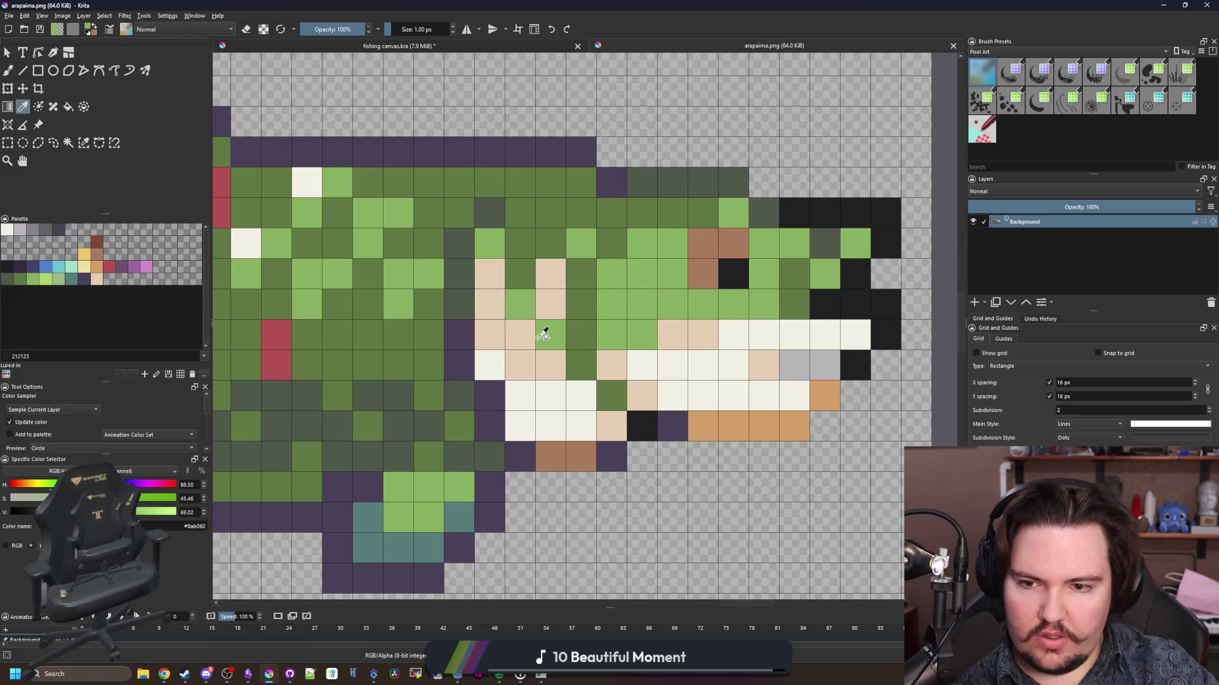
{"action": "key", "text": "b"}
{"action": "left_click", "coordinate": [519, 426]}
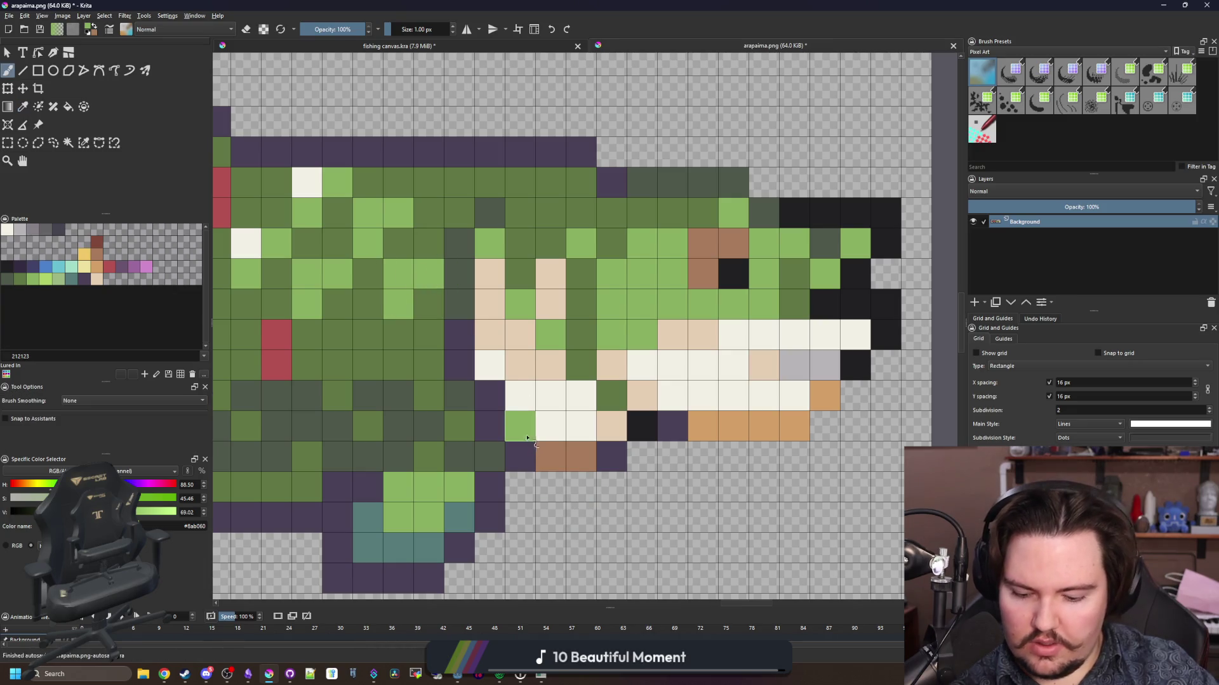
- Repaint the purple belly pixels with the sampled dark green body colour
{"action": "key", "text": "p"}
{"action": "scroll", "coordinate": [502, 362], "scroll_direction": "down", "scroll_amount": 8}
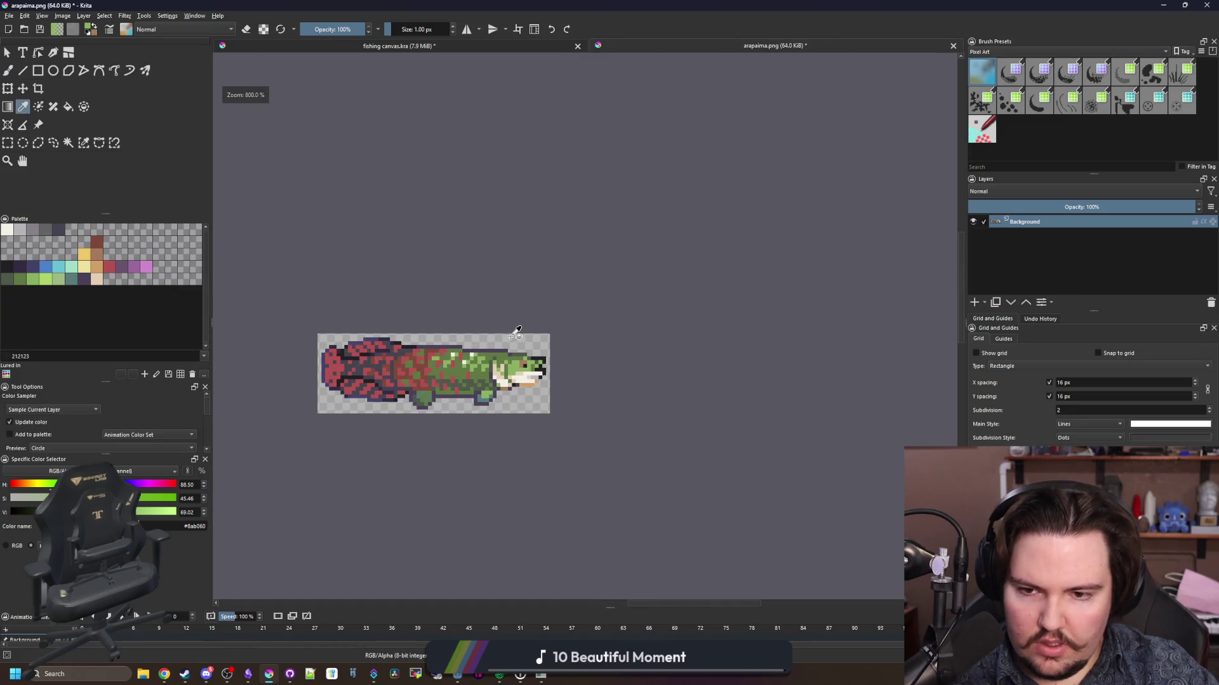
{"action": "scroll", "coordinate": [514, 342], "scroll_direction": "up", "scroll_amount": 8}
{"action": "left_click", "coordinate": [431, 371]}
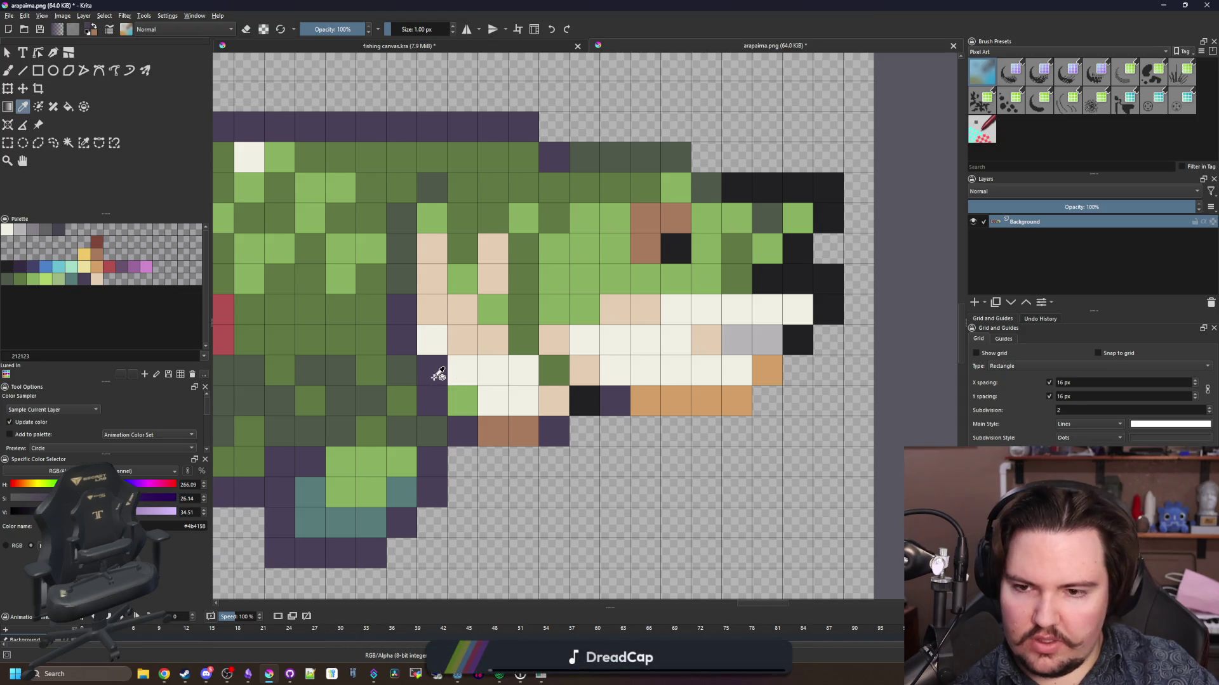
{"action": "left_click", "coordinate": [399, 368]}
{"action": "key", "text": "b"}
{"action": "mouse_move", "coordinate": [400, 315]}
{"action": "left_mouse_down"}
{"action": "mouse_move", "coordinate": [431, 371]}
{"action": "mouse_move", "coordinate": [434, 410]}
{"action": "left_mouse_up"}
{"action": "scroll", "coordinate": [438, 394], "scroll_direction": "down", "scroll_amount": 6}
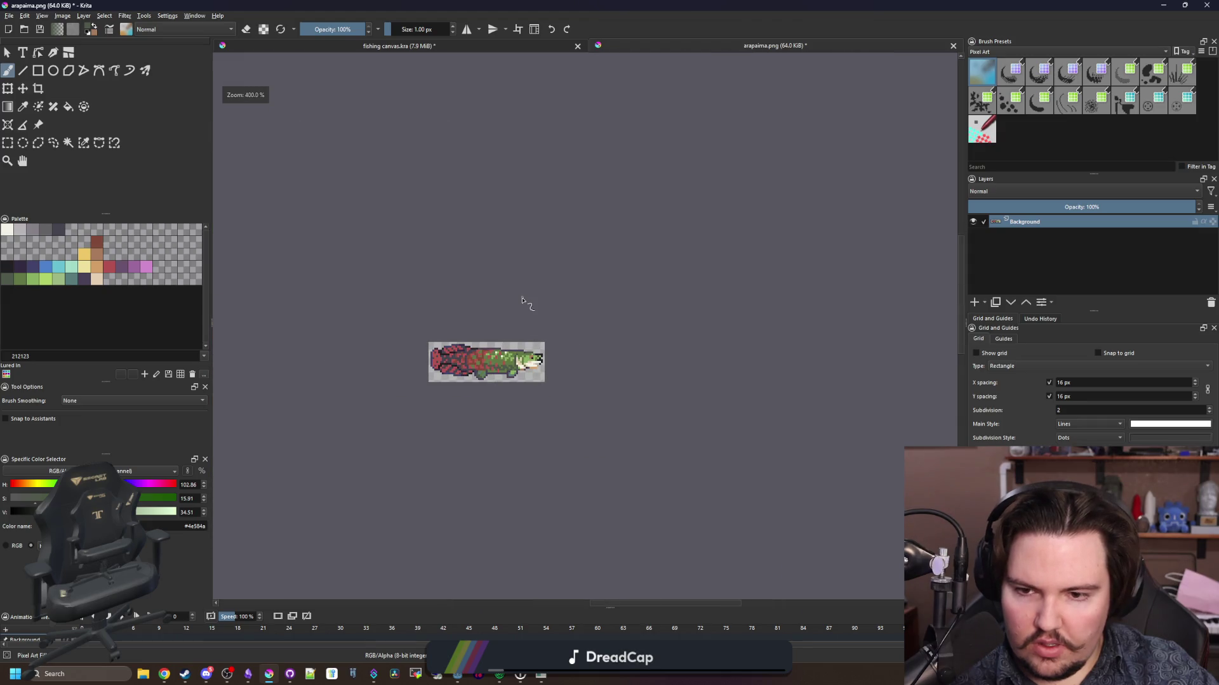
{"action": "scroll", "coordinate": [457, 365], "scroll_direction": "up", "scroll_amount": 3}
{"action": "scroll", "coordinate": [632, 390], "scroll_direction": "up", "scroll_amount": 5}
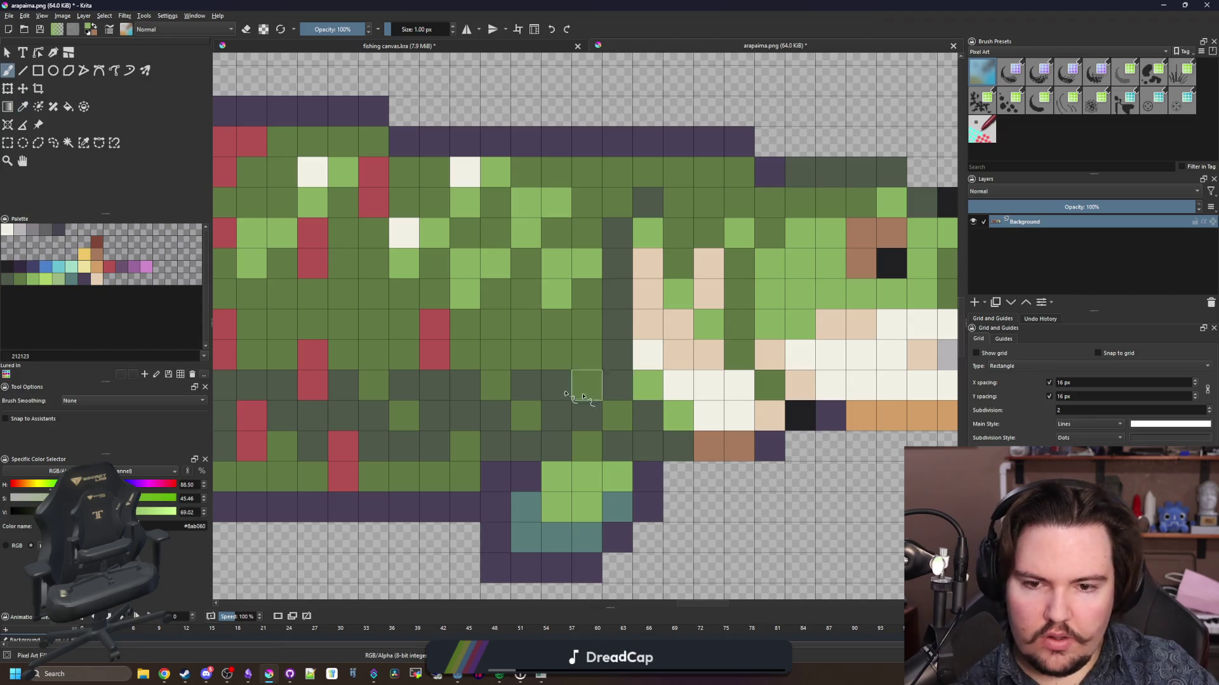
{"action": "scroll", "coordinate": [497, 299], "scroll_direction": "down", "scroll_amount": 4}
{"action": "scroll", "coordinate": [497, 300], "scroll_direction": "down", "scroll_amount": 1}
{"action": "scroll", "coordinate": [497, 300], "scroll_direction": "down", "scroll_amount": 1}
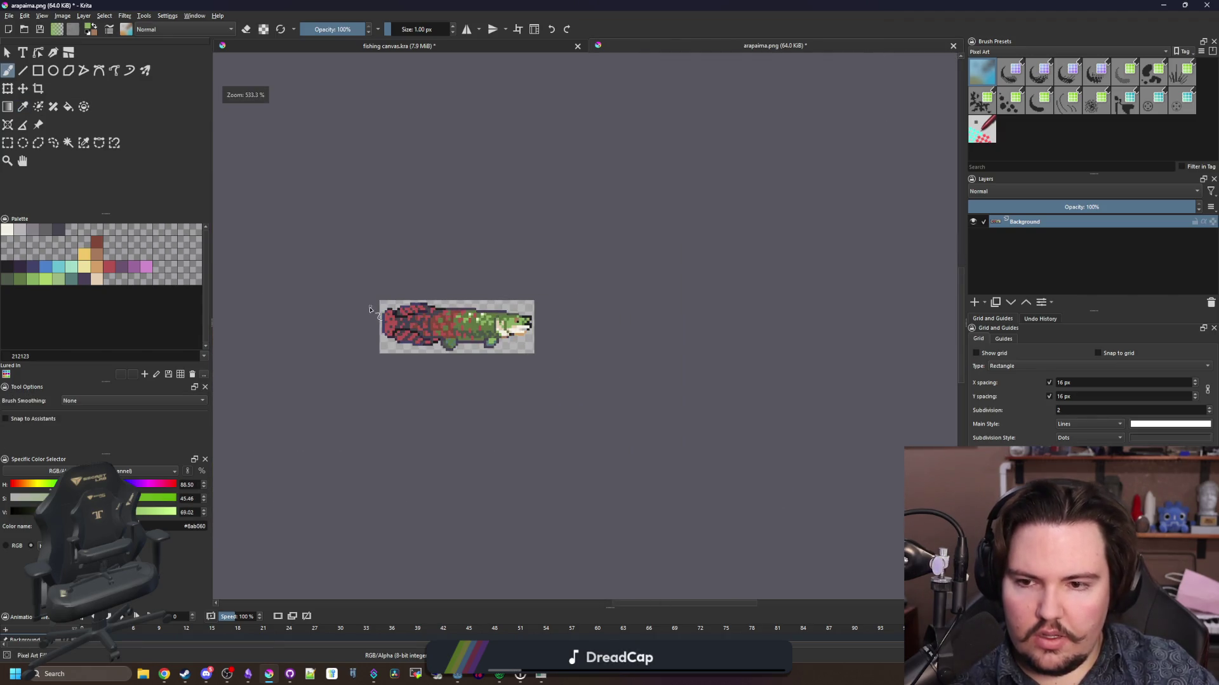
{"action": "scroll", "coordinate": [379, 300], "scroll_direction": "up", "scroll_amount": 1}
- Re-save the edited arapaima.png with the same PNG settings and minimise Krita
{"action": "key", "text": "ctrl+s"}
{"action": "left_click", "coordinate": [641, 424]}
{"action": "key", "text": "super+Down"}
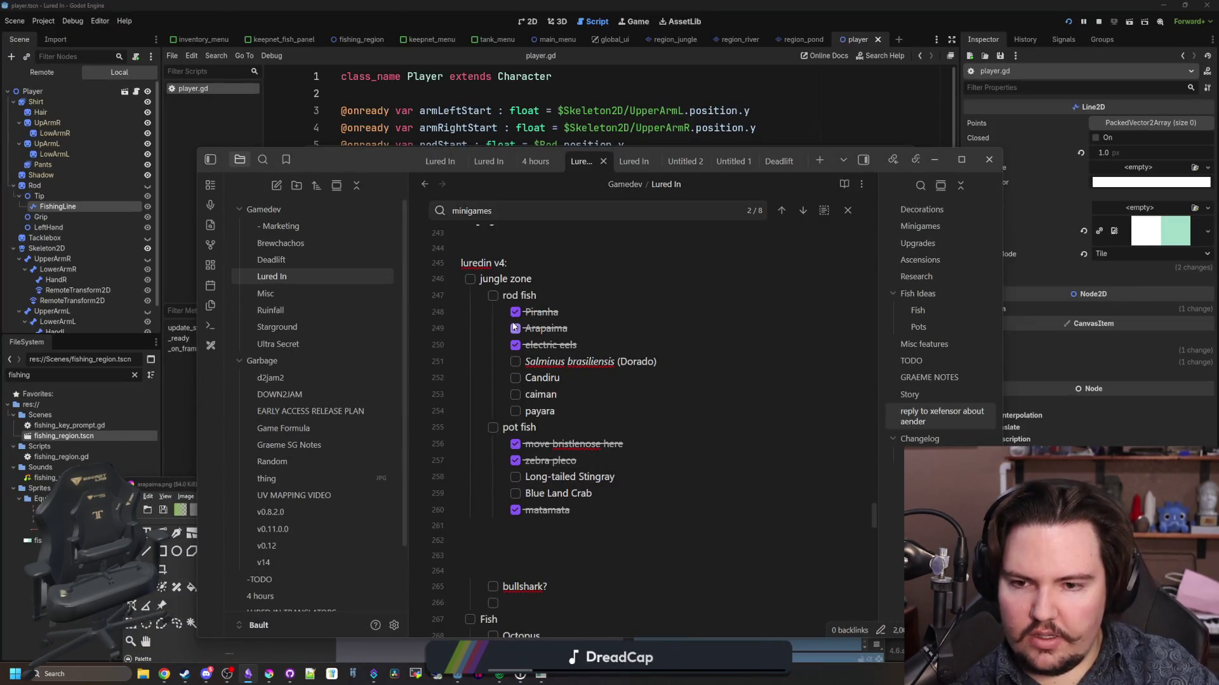
- Filter the file list for 'items' and open the items_table.gd script
{"action": "left_click", "coordinate": [611, 129]}
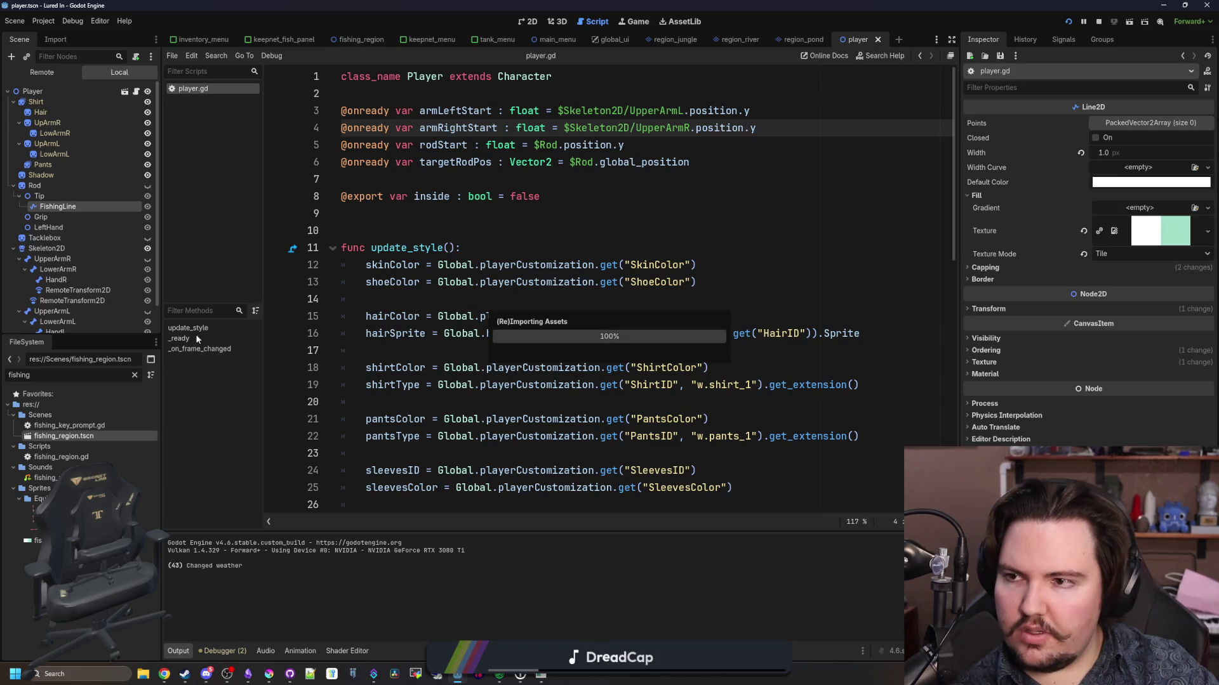
{"action": "left_click", "coordinate": [134, 375]}
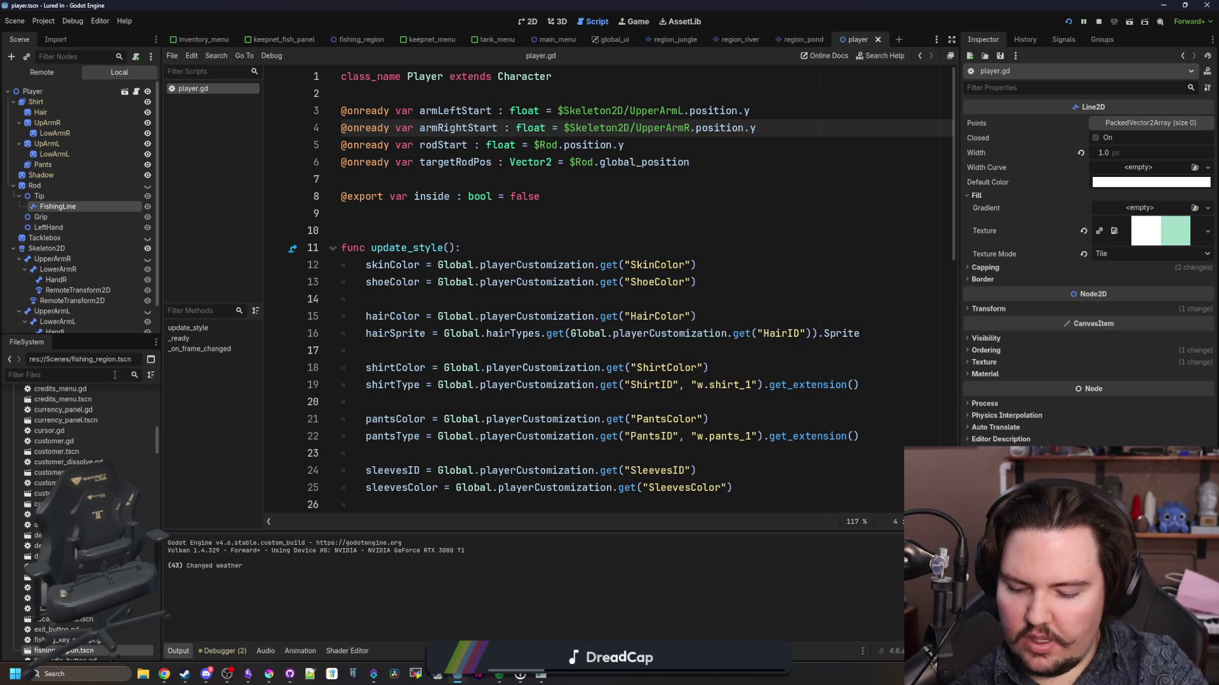
{"action": "type", "text": "items"}
{"action": "double_click", "coordinate": [57, 425]}
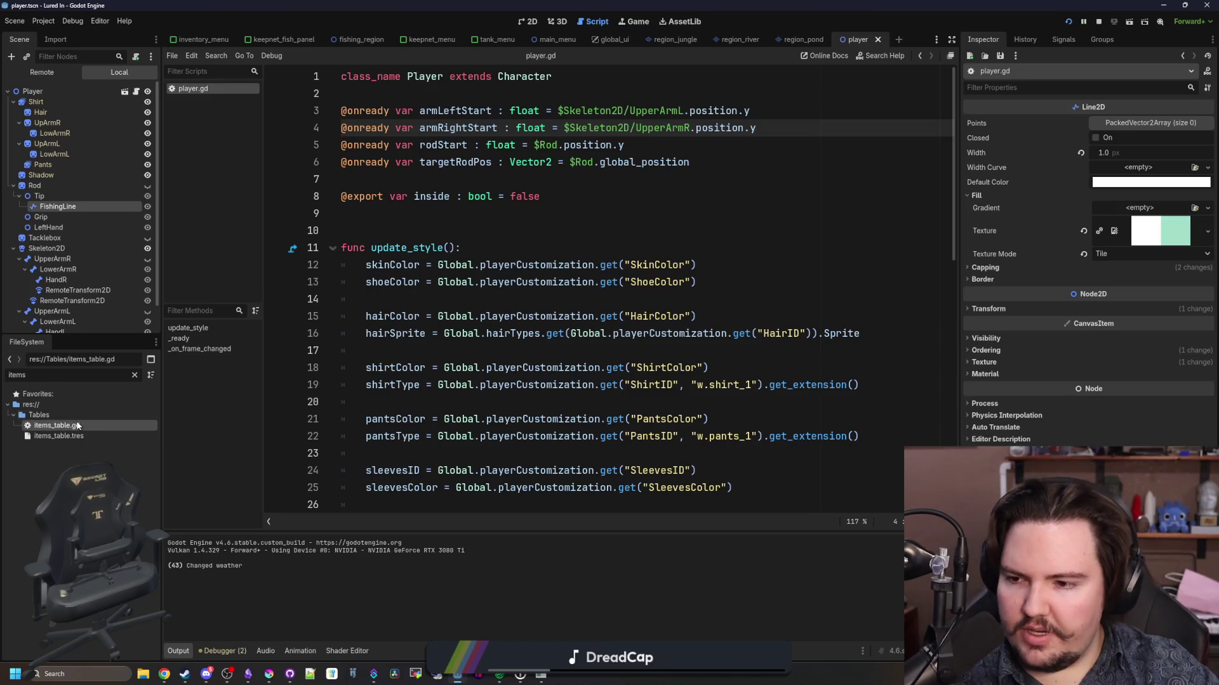
- Select the whole li.fish.electric_eel entry, lines 206–213
{"action": "left_click", "coordinate": [562, 307]}
{"action": "scroll", "coordinate": [533, 321], "scroll_direction": "down", "scroll_amount": 4}
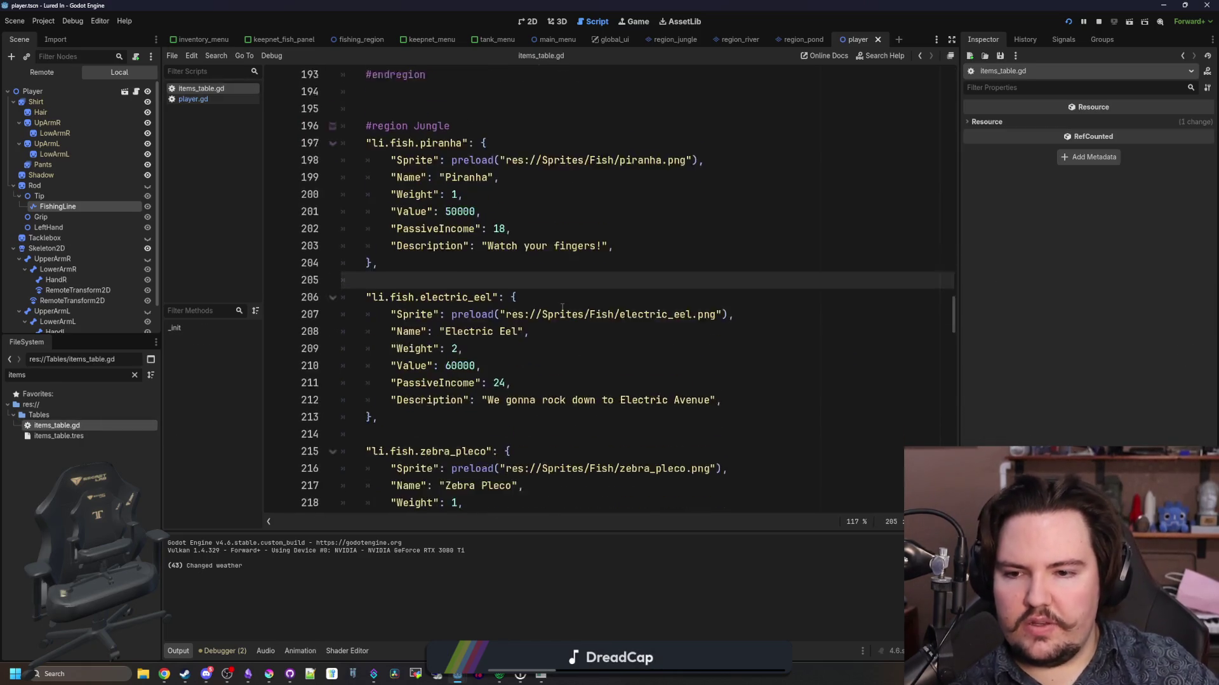
{"action": "scroll", "coordinate": [478, 303], "scroll_direction": "down", "scroll_amount": 4}
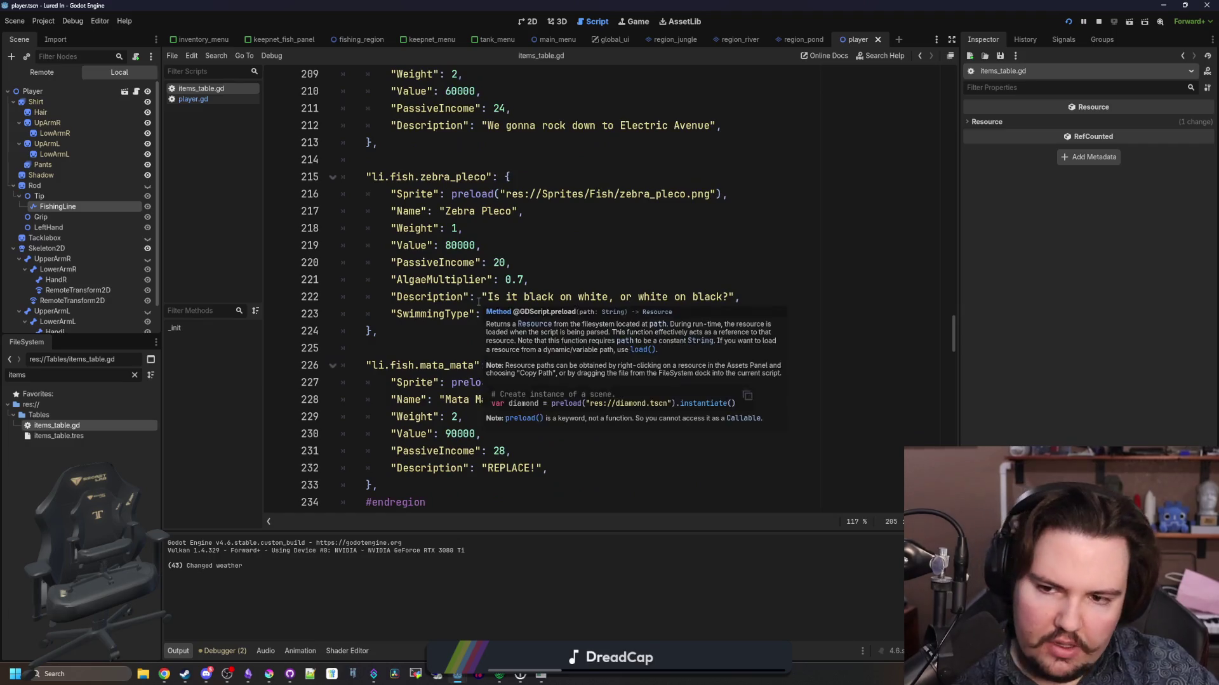
{"action": "scroll", "coordinate": [405, 378], "scroll_direction": "up", "scroll_amount": 3}
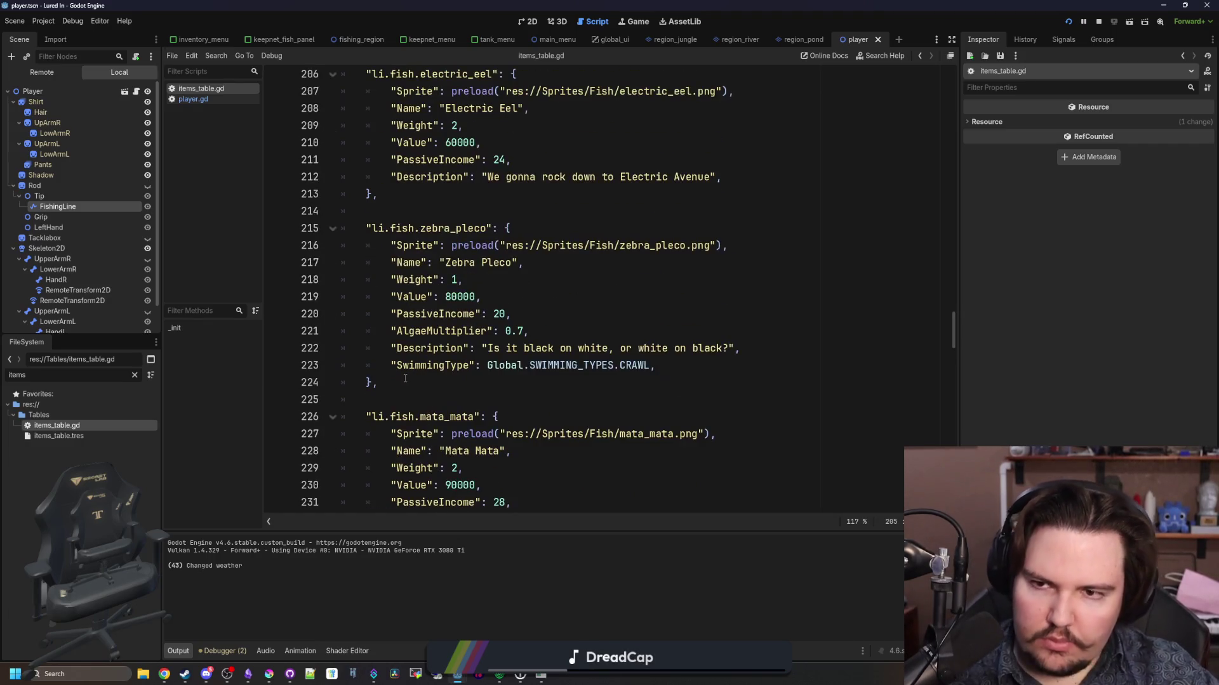
{"action": "scroll", "coordinate": [401, 388], "scroll_direction": "up", "scroll_amount": 2}
{"action": "left_click_drag", "start_coordinate": [418, 298], "coordinate": [286, 184]}
{"action": "key", "text": "ctrl+c"}
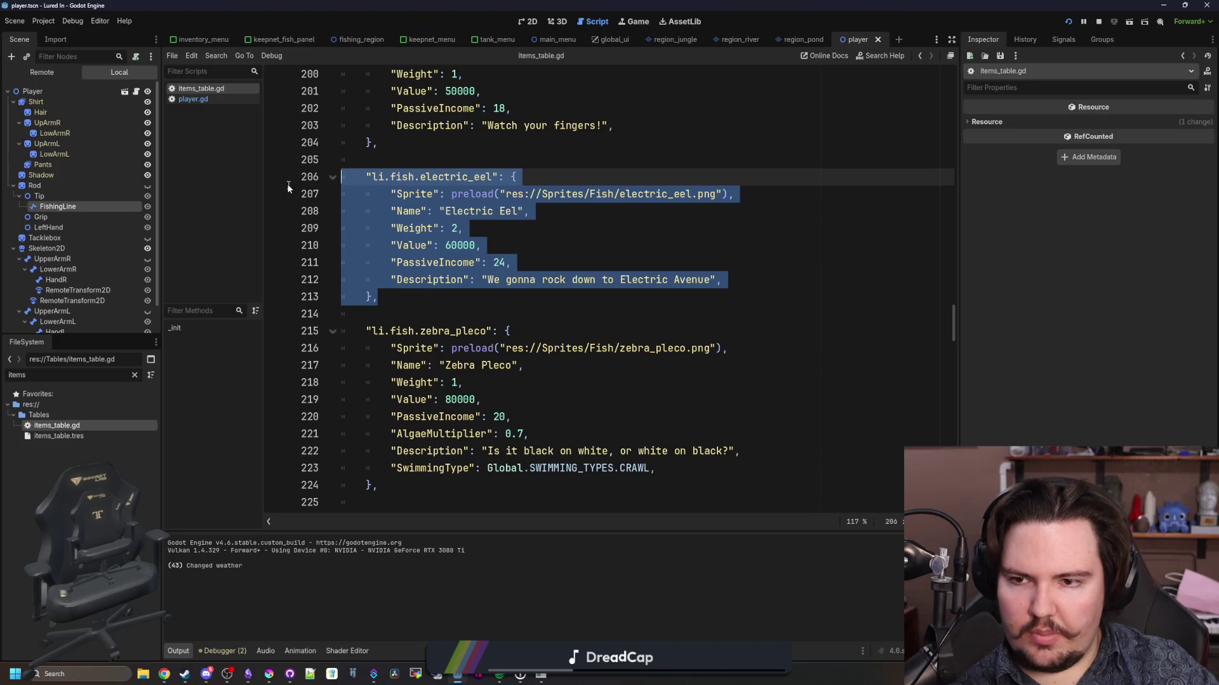
- Paste a copy of the Electric Eel entry and rename its key to li.fish.arapaima
{"action": "left_click", "coordinate": [418, 299]}
{"action": "key", "text": "Return"}
{"action": "key", "text": "ctrl+v"}
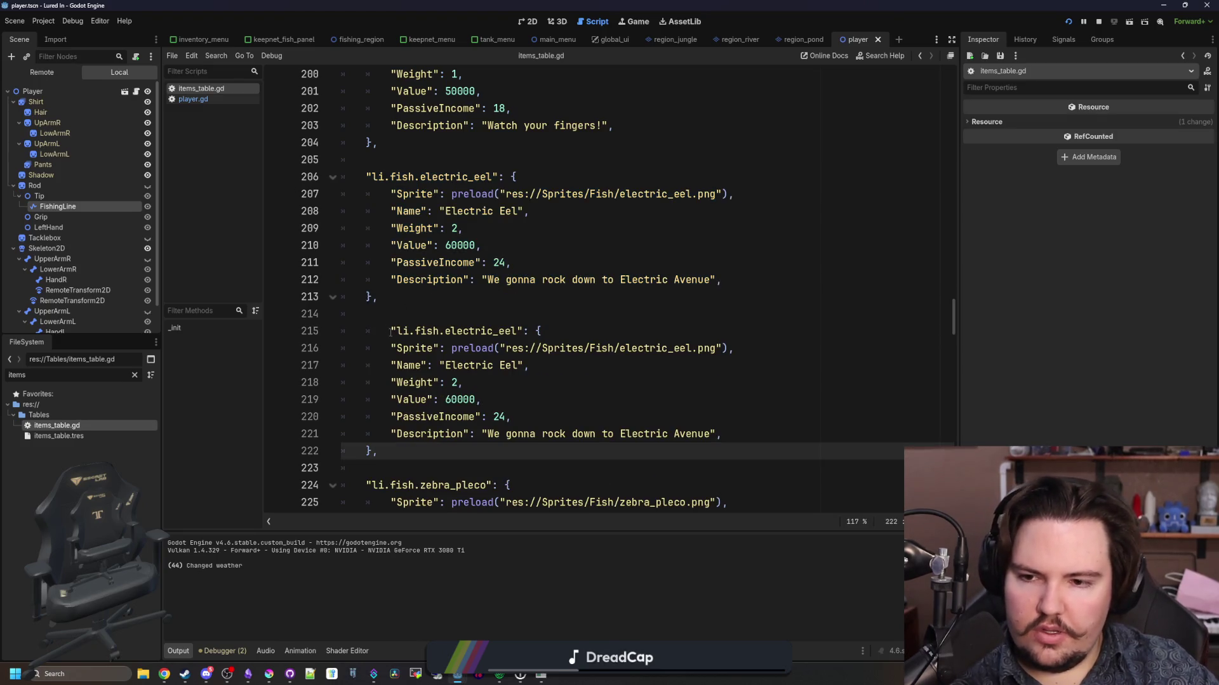
{"action": "left_click", "coordinate": [391, 331]}
{"action": "key", "text": "BackSpace"}
{"action": "double_click", "coordinate": [487, 331]}
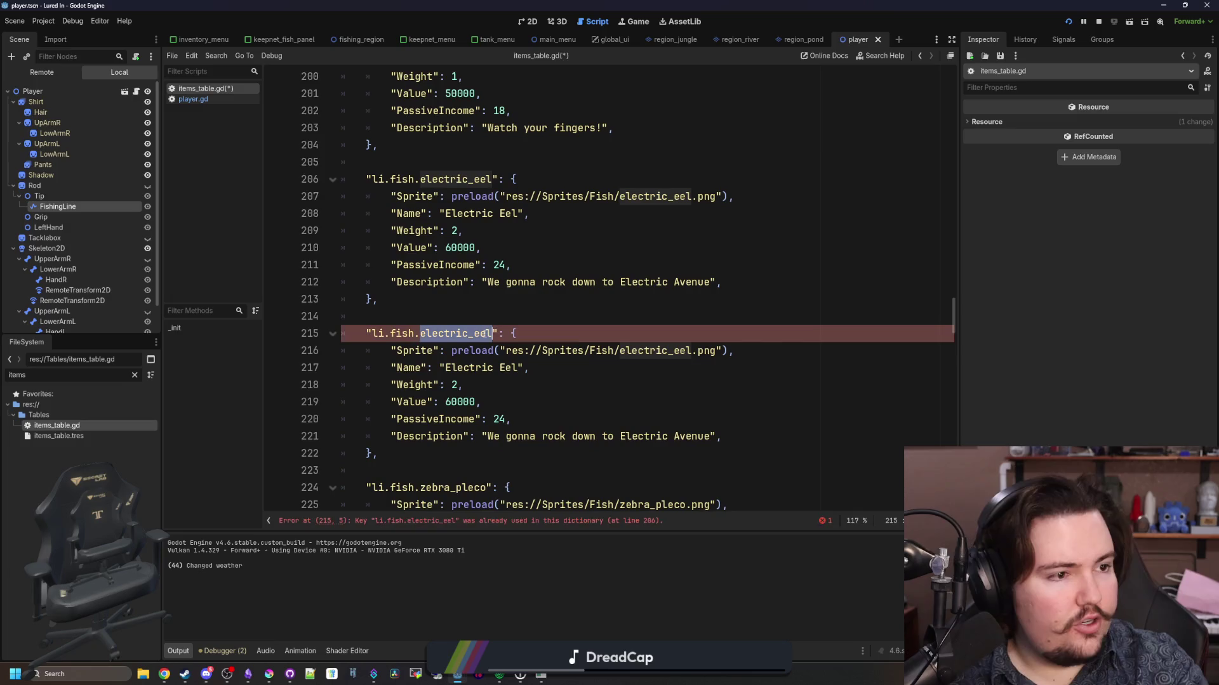
{"action": "type", "text": "arap"}
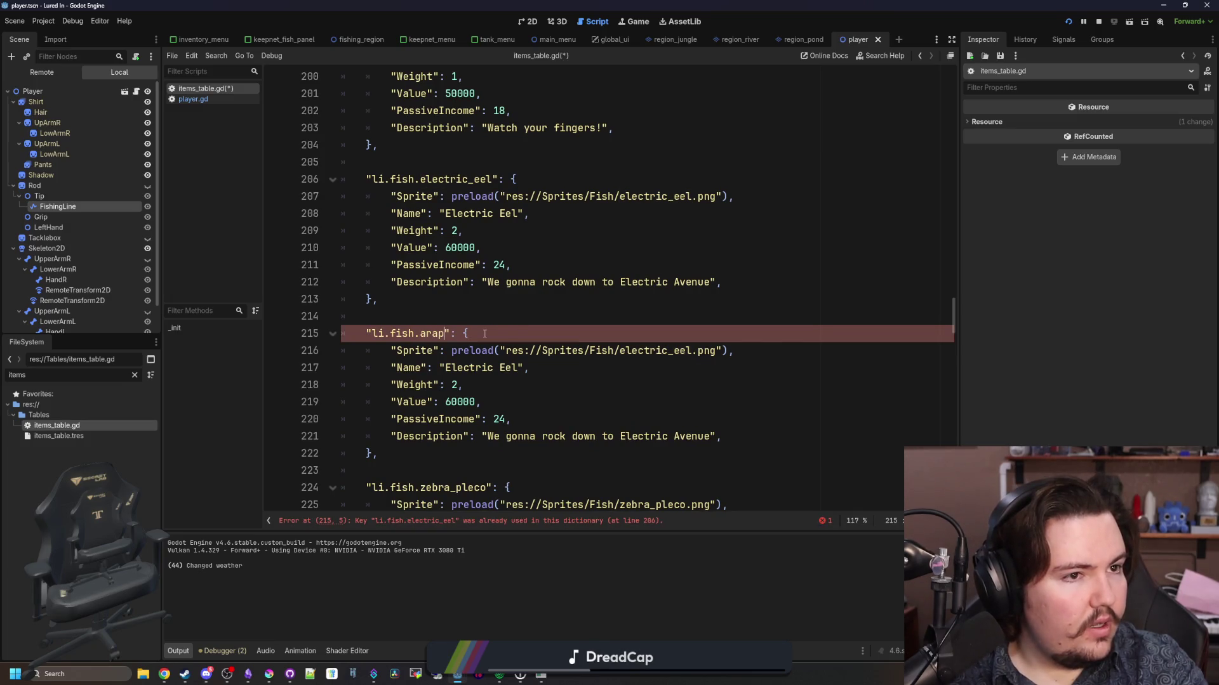
{"action": "type", "text": "aima"}
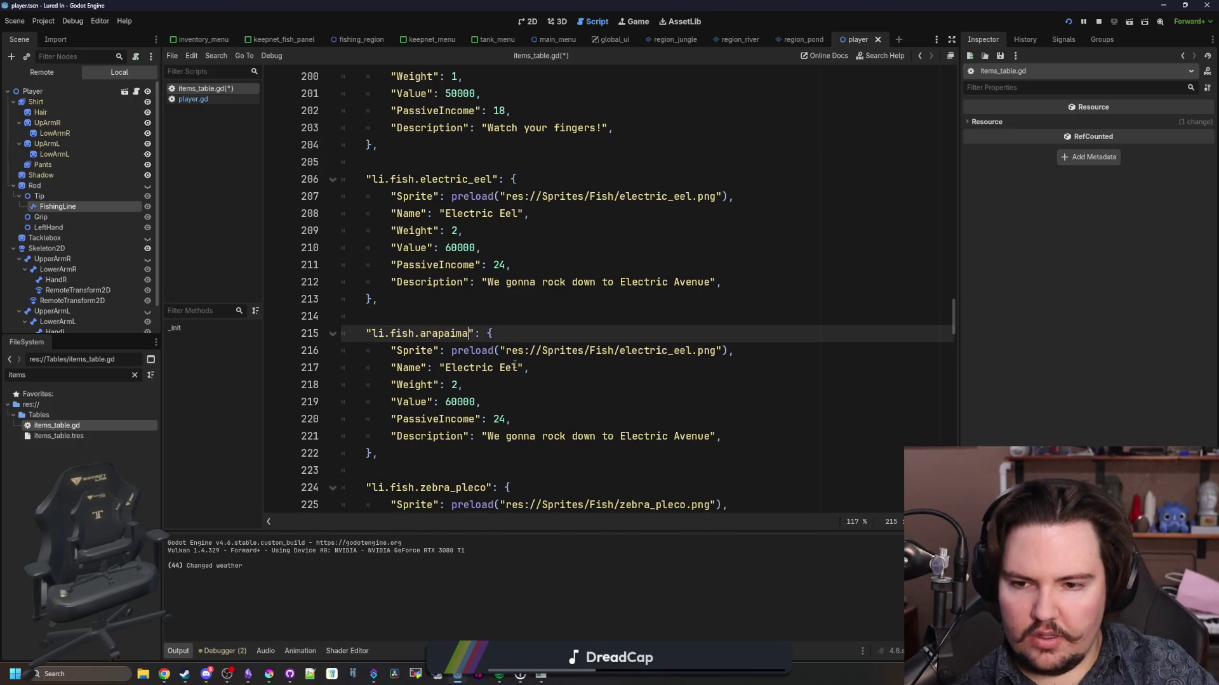
- Change the copied name to Arapaima and adjust the Value to 100000
{"action": "double_click", "coordinate": [515, 366]}
{"action": "key", "text": "BackSpace"}
{"action": "key", "text": "BackSpace"}
{"action": "key", "text": "BackSpace"}
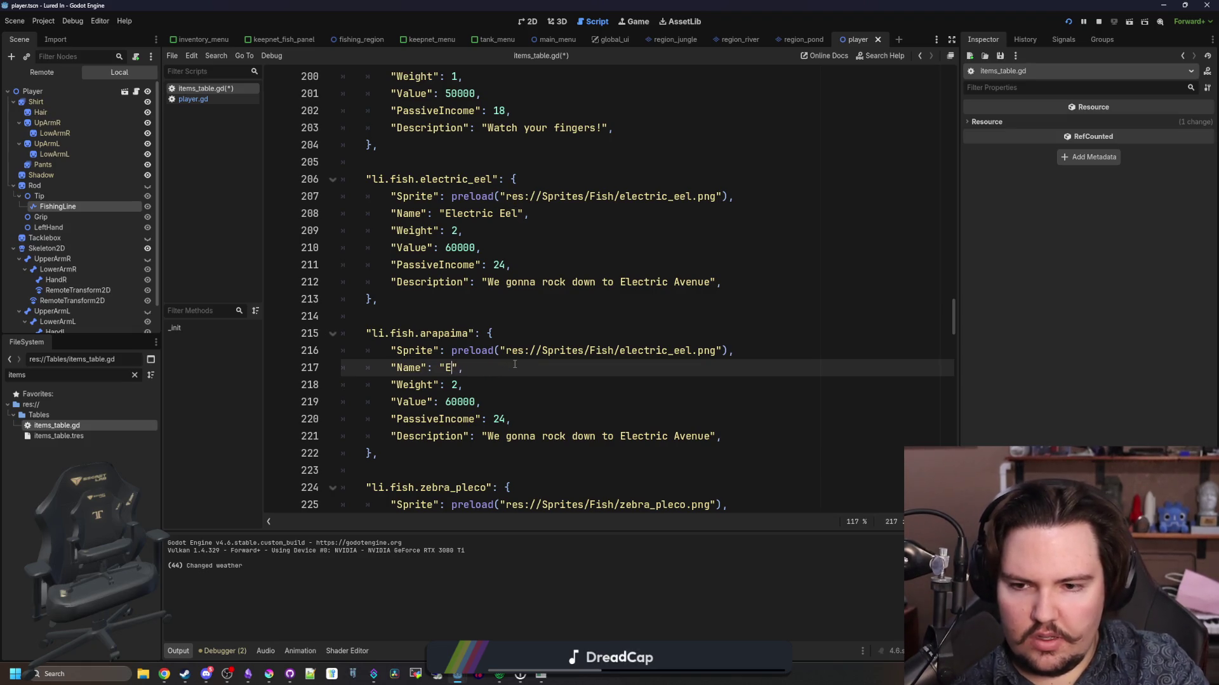
{"action": "type", "text": "Arapaima"}
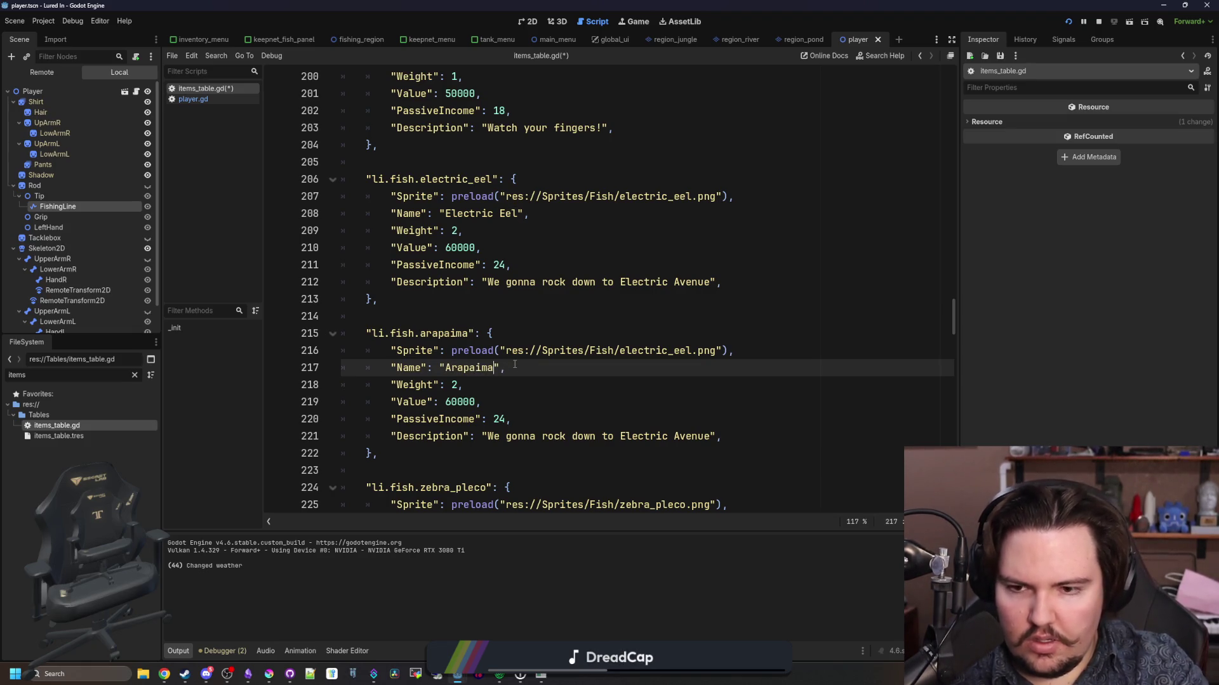
{"action": "key", "text": "Down"}
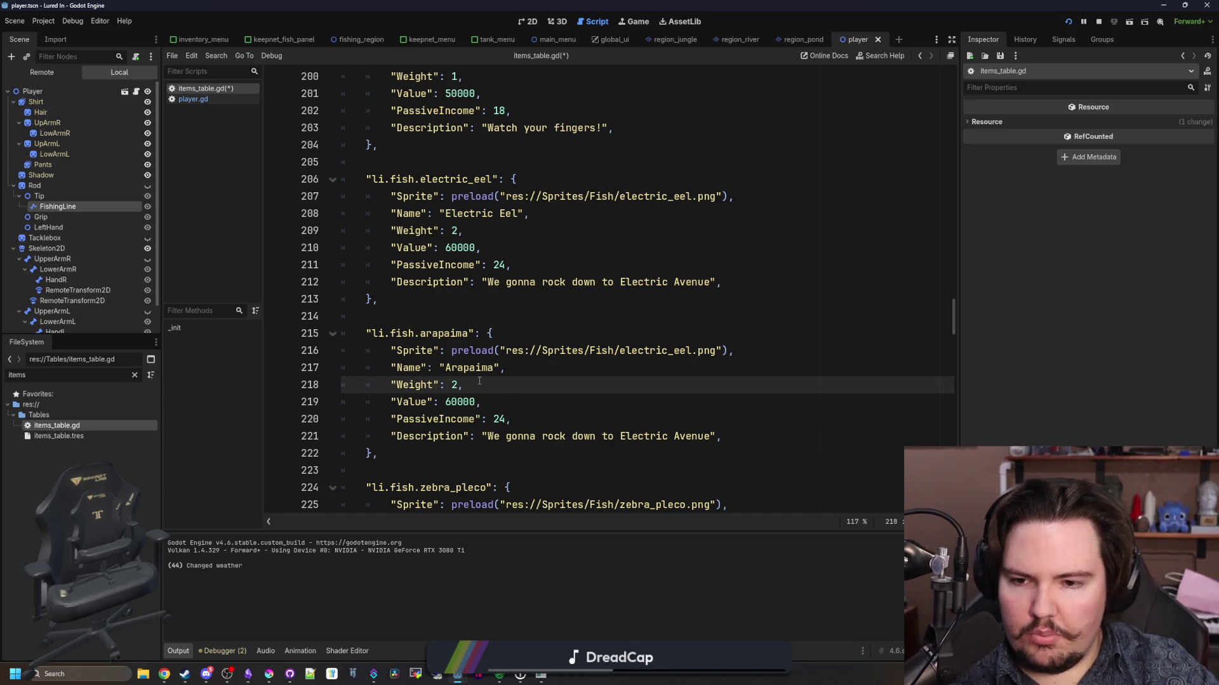
{"action": "key", "text": "Down"}
{"action": "scroll", "coordinate": [567, 333], "scroll_direction": "down", "scroll_amount": 2}
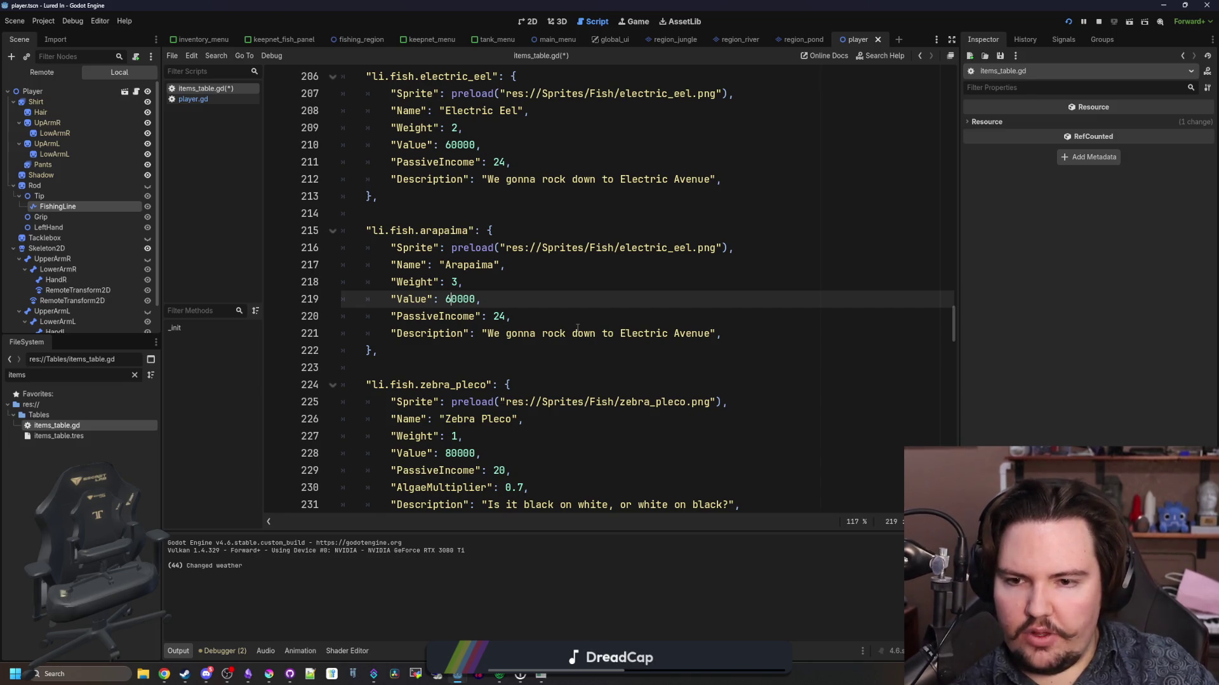
{"action": "type", "text": "10"}
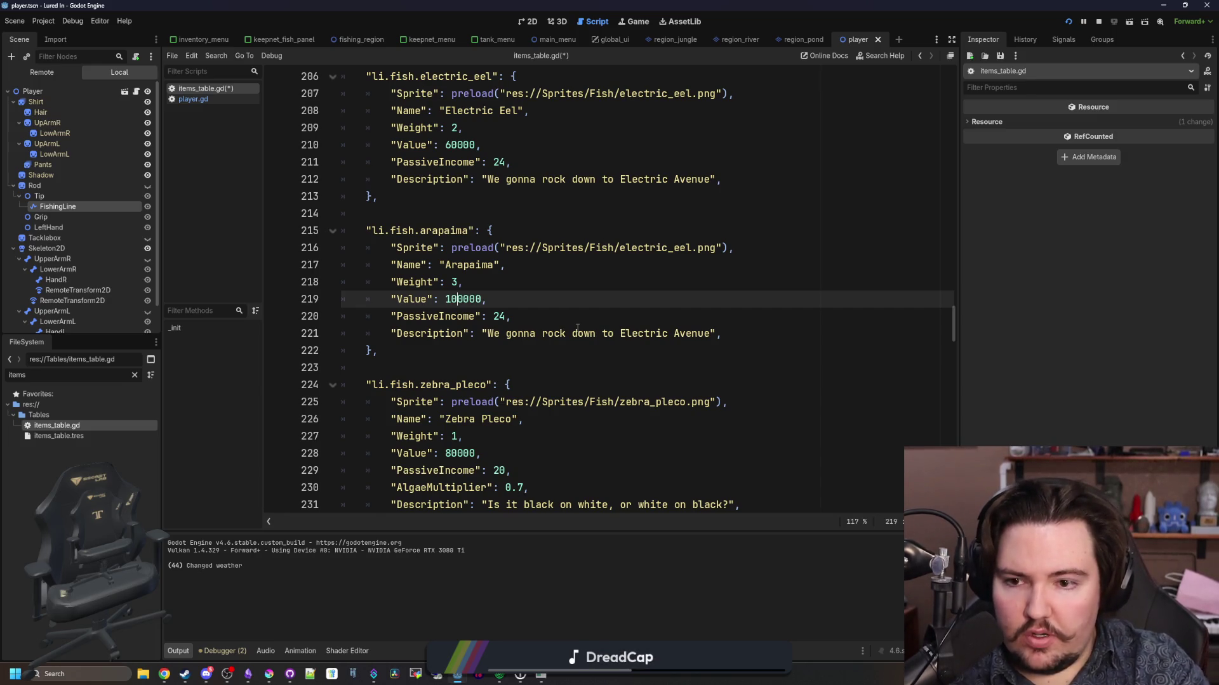
{"action": "type", "text": "0"}
{"action": "scroll", "coordinate": [576, 328], "scroll_direction": "up", "scroll_amount": 2}
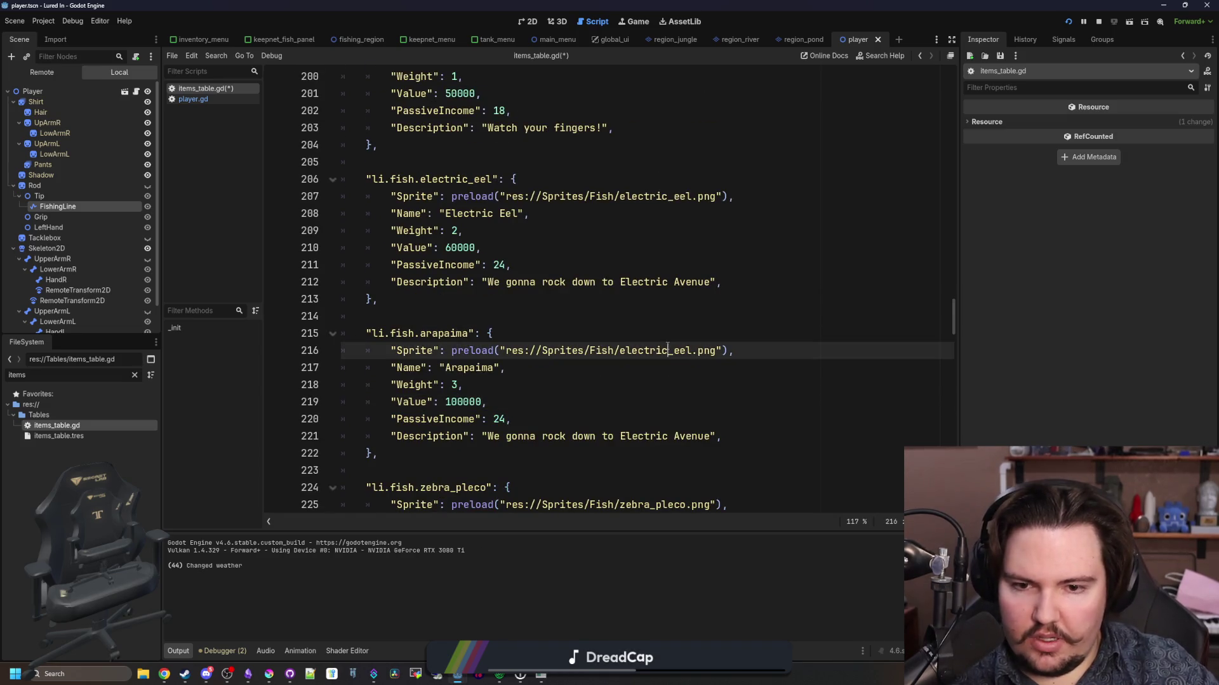
- Point the entry's sprite path to arapaima.png
{"action": "double_click", "coordinate": [660, 349]}
{"action": "type", "text": "ara"}
{"action": "key", "text": "Return"}
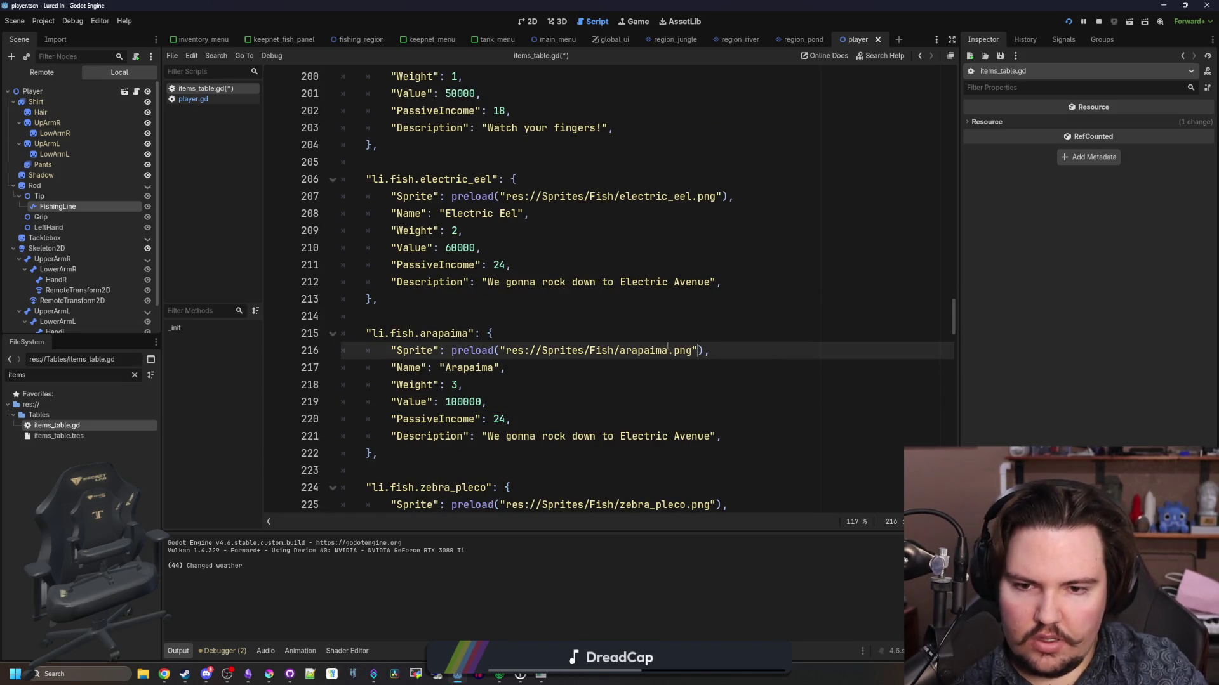
{"action": "left_click", "coordinate": [391, 401]}
{"action": "left_click", "coordinate": [508, 422]}
{"action": "scroll", "coordinate": [564, 336], "scroll_direction": "down", "scroll_amount": 2}
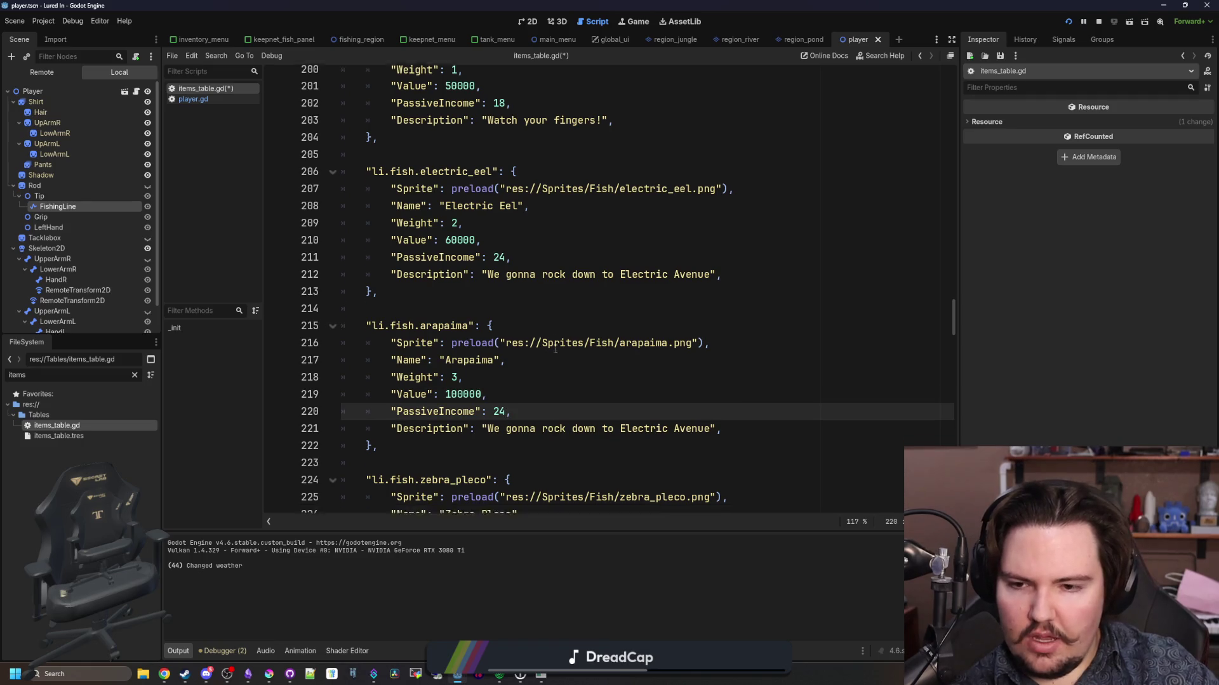
- Set the arapaima's PassiveIncome to 40
{"action": "scroll", "coordinate": [564, 336], "scroll_direction": "down", "scroll_amount": 1}
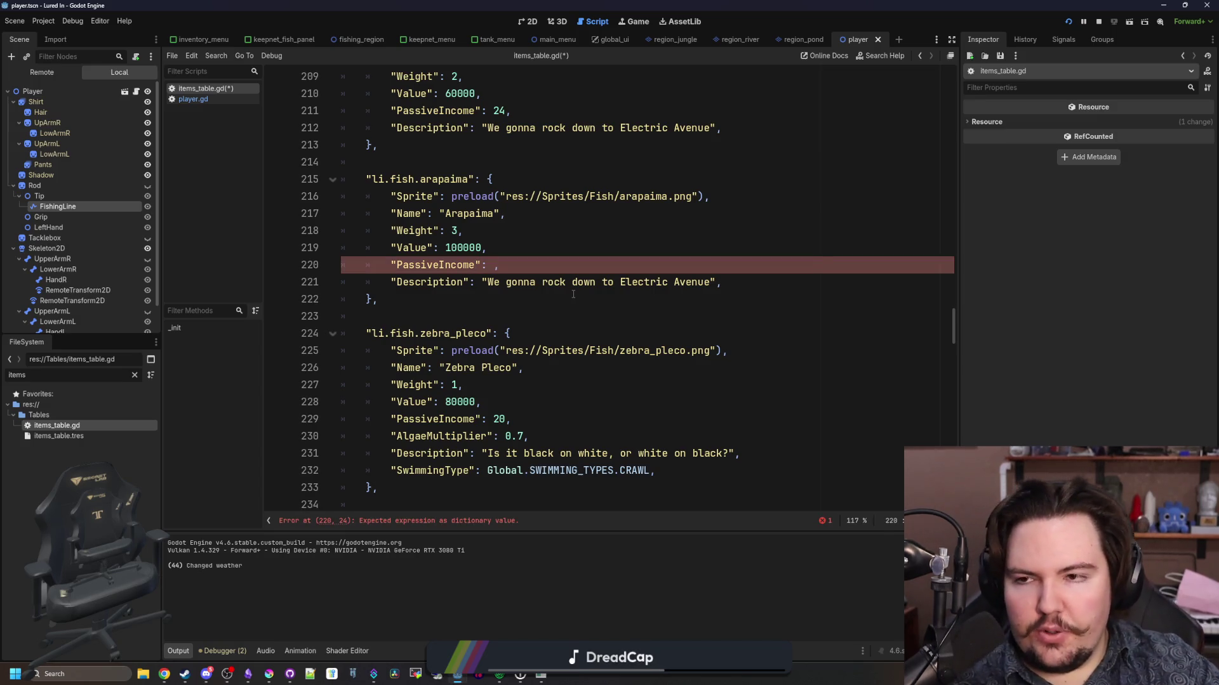
{"action": "scroll", "coordinate": [573, 295], "scroll_direction": "up", "scroll_amount": 3}
{"action": "scroll", "coordinate": [573, 294], "scroll_direction": "down", "scroll_amount": 3}
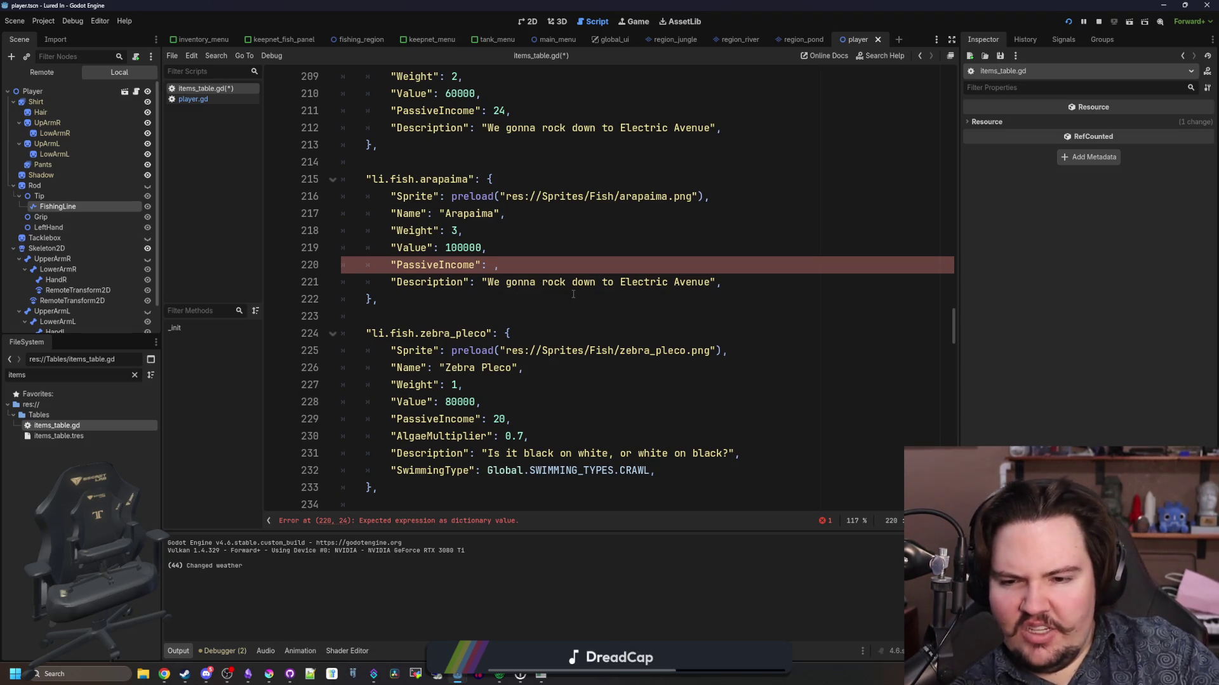
{"action": "scroll", "coordinate": [573, 295], "scroll_direction": "down", "scroll_amount": 2}
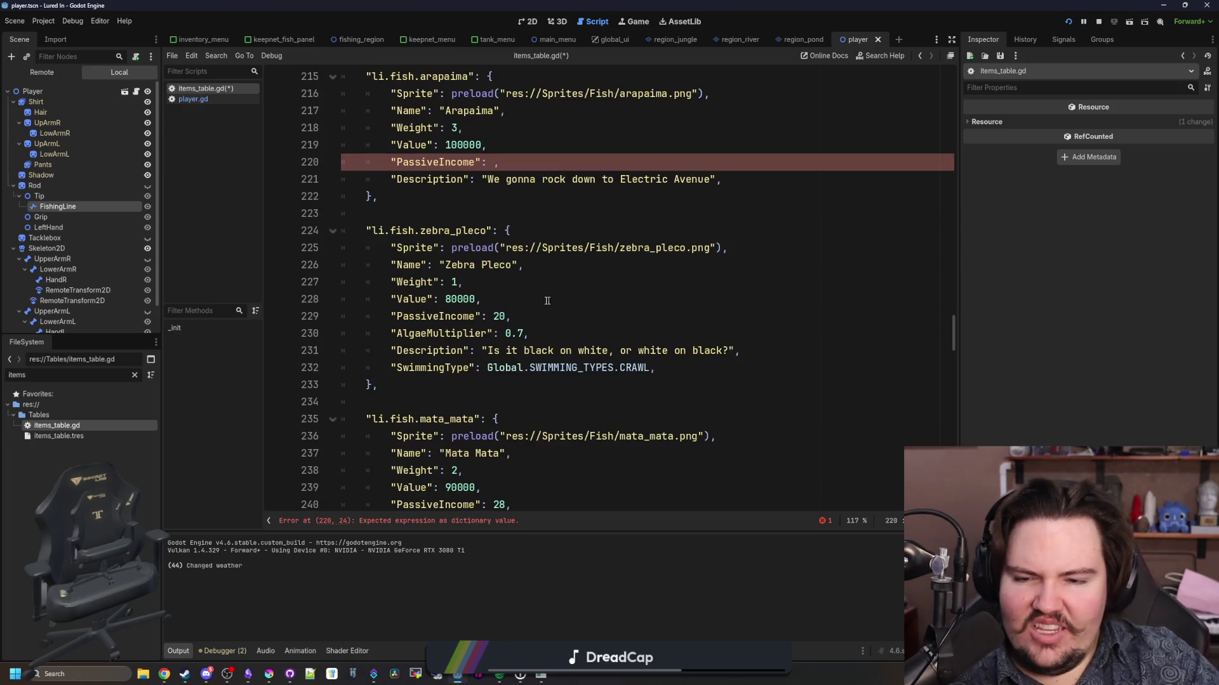
{"action": "scroll", "coordinate": [508, 314], "scroll_direction": "down", "scroll_amount": 1}
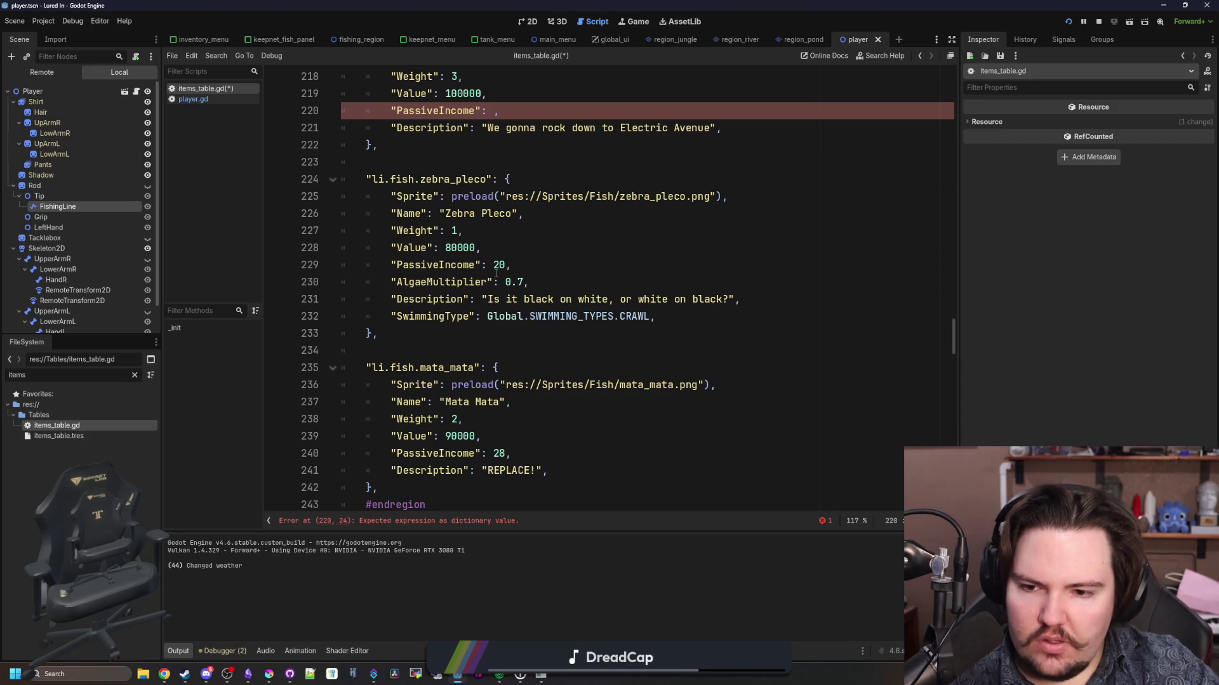
{"action": "scroll", "coordinate": [508, 333], "scroll_direction": "up", "scroll_amount": 2}
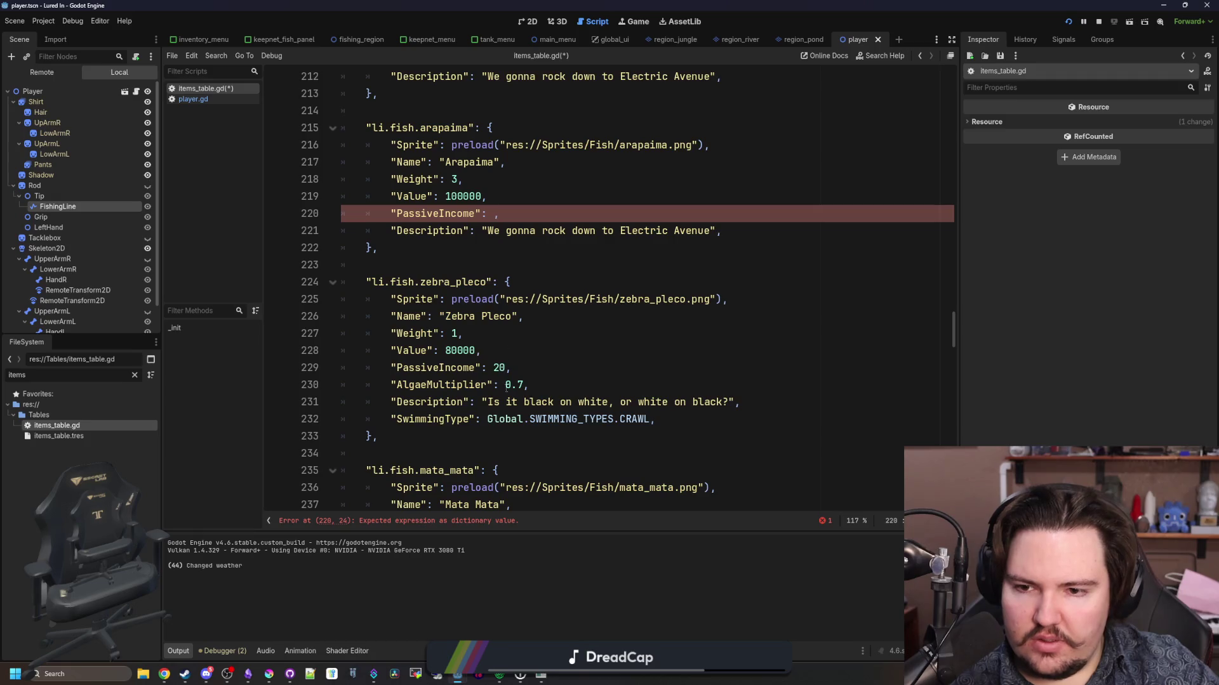
{"action": "scroll", "coordinate": [511, 395], "scroll_direction": "up", "scroll_amount": 2}
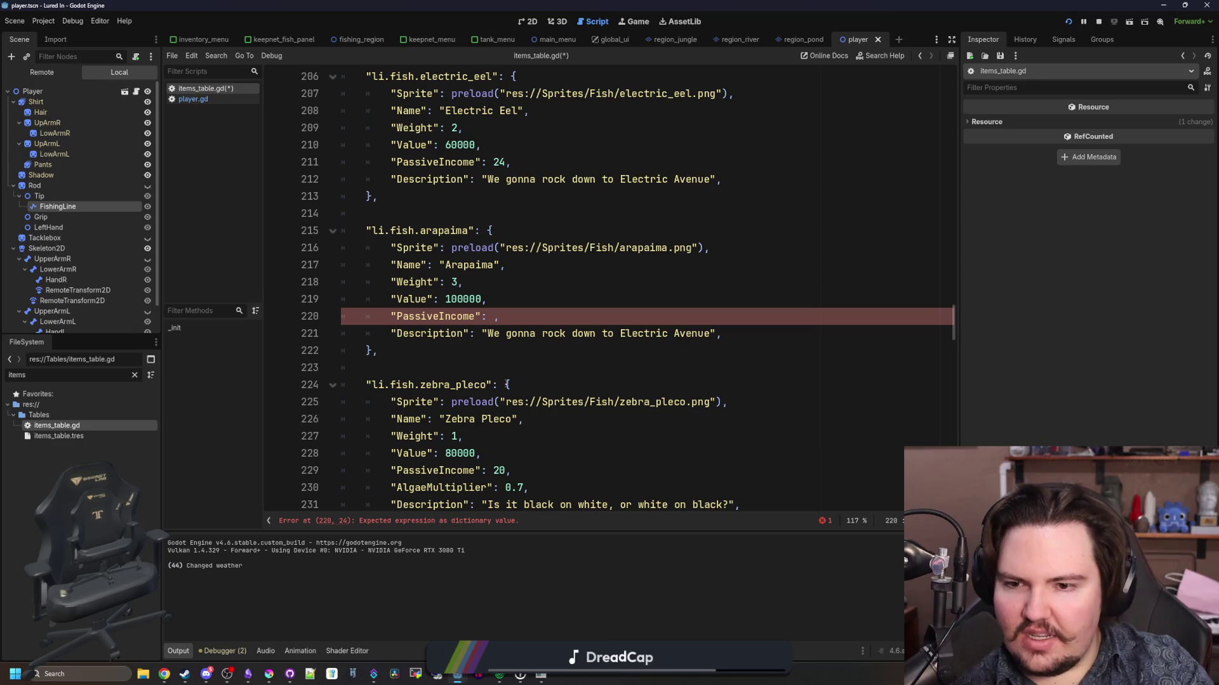
{"action": "type", "text": "40"}
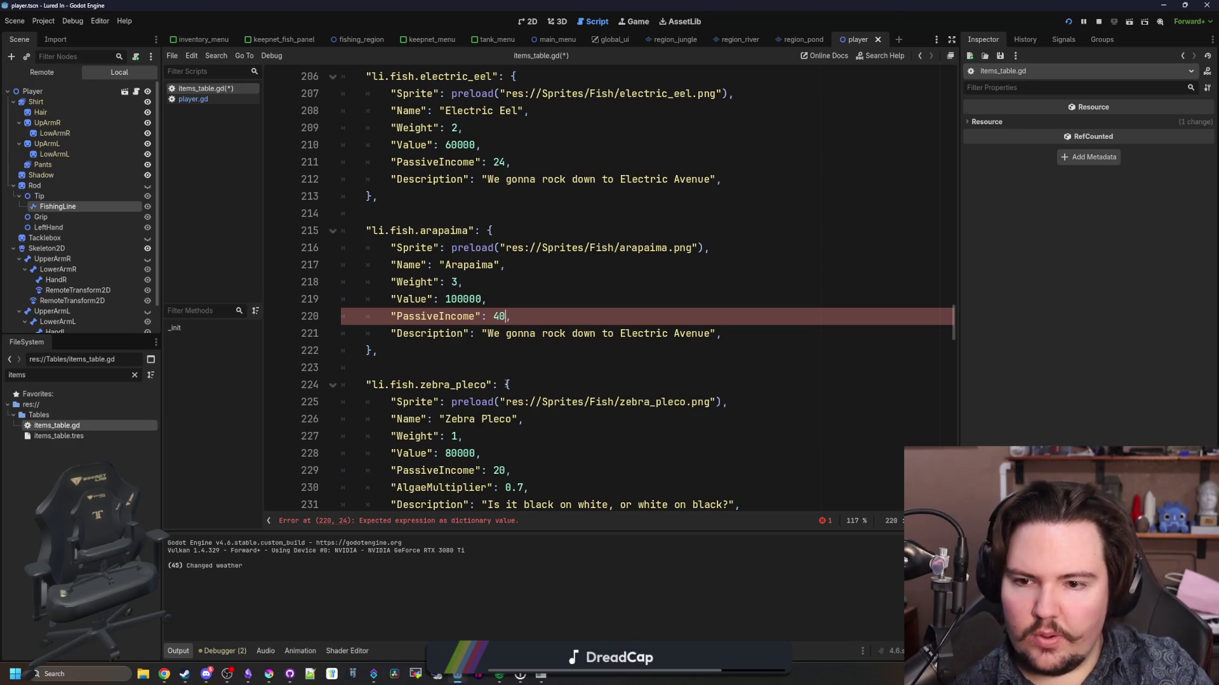
{"action": "left_click", "coordinate": [701, 367]}
- Delete the copied Electric Avenue description, leaving empty quotes
{"action": "left_click", "coordinate": [710, 333]}
{"action": "left_click_drag", "start_coordinate": [710, 334], "coordinate": [487, 336]}
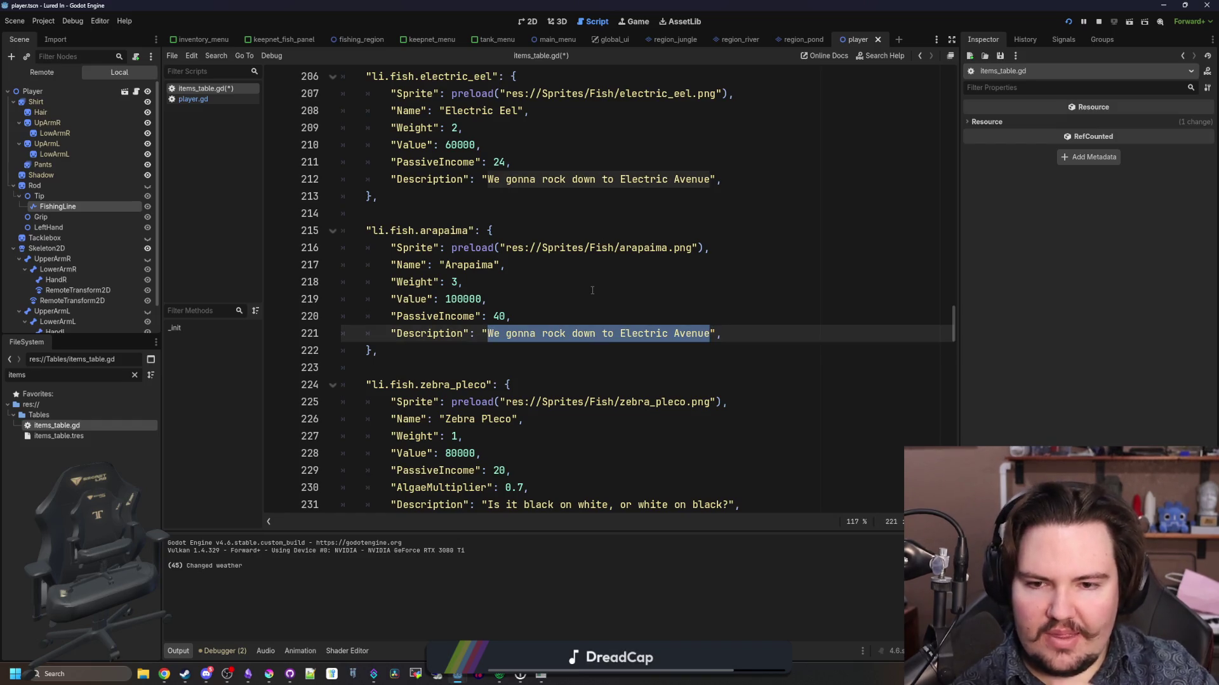
{"action": "key", "text": "BackSpace"}
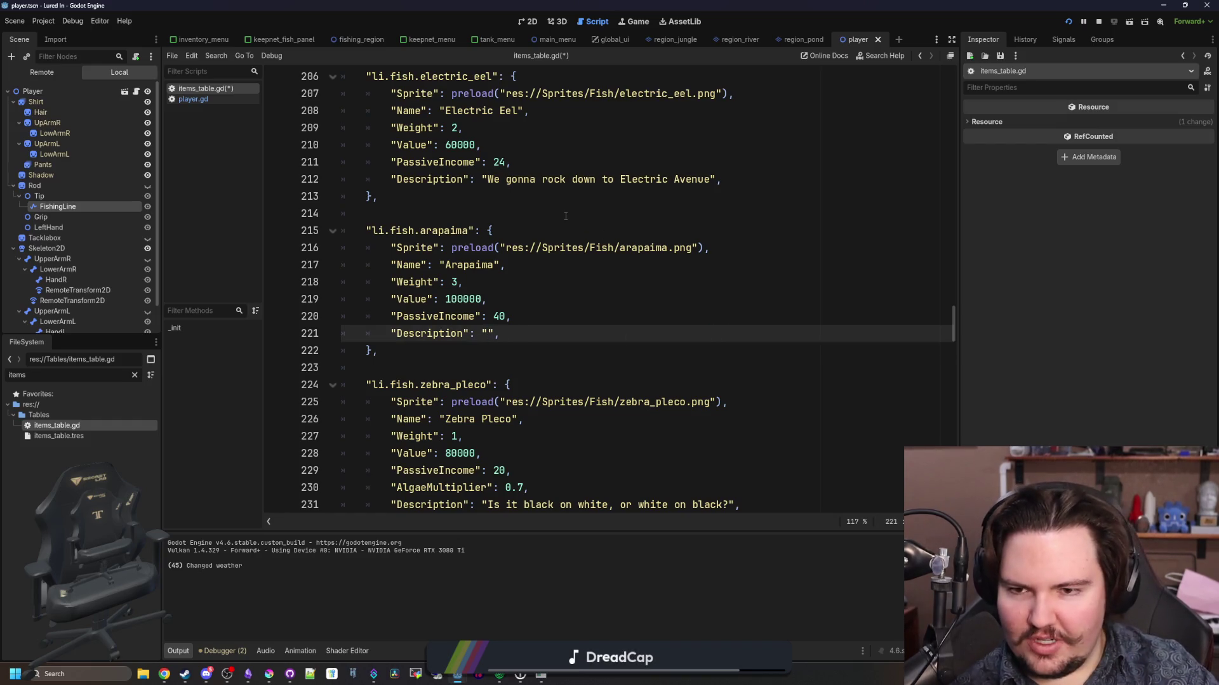
- Go from the Google arapaima search results to the Arapaima Wikipedia article
{"action": "key", "text": "alt+Tab"}
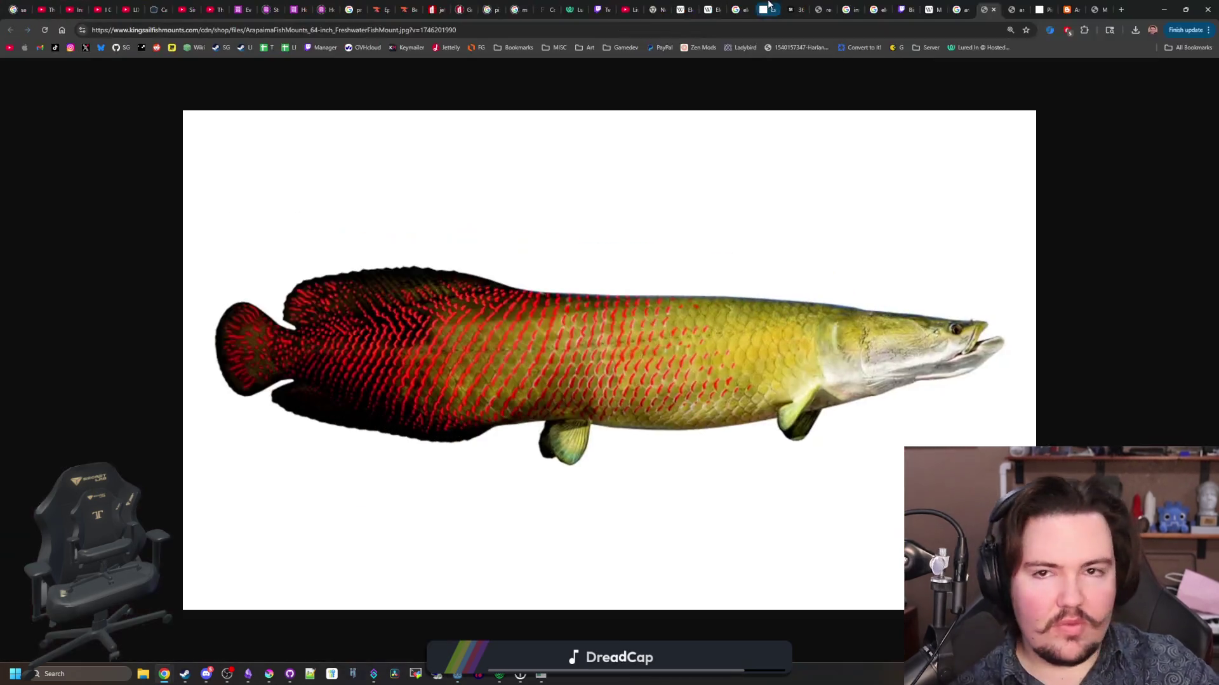
{"action": "left_click", "coordinate": [955, 9]}
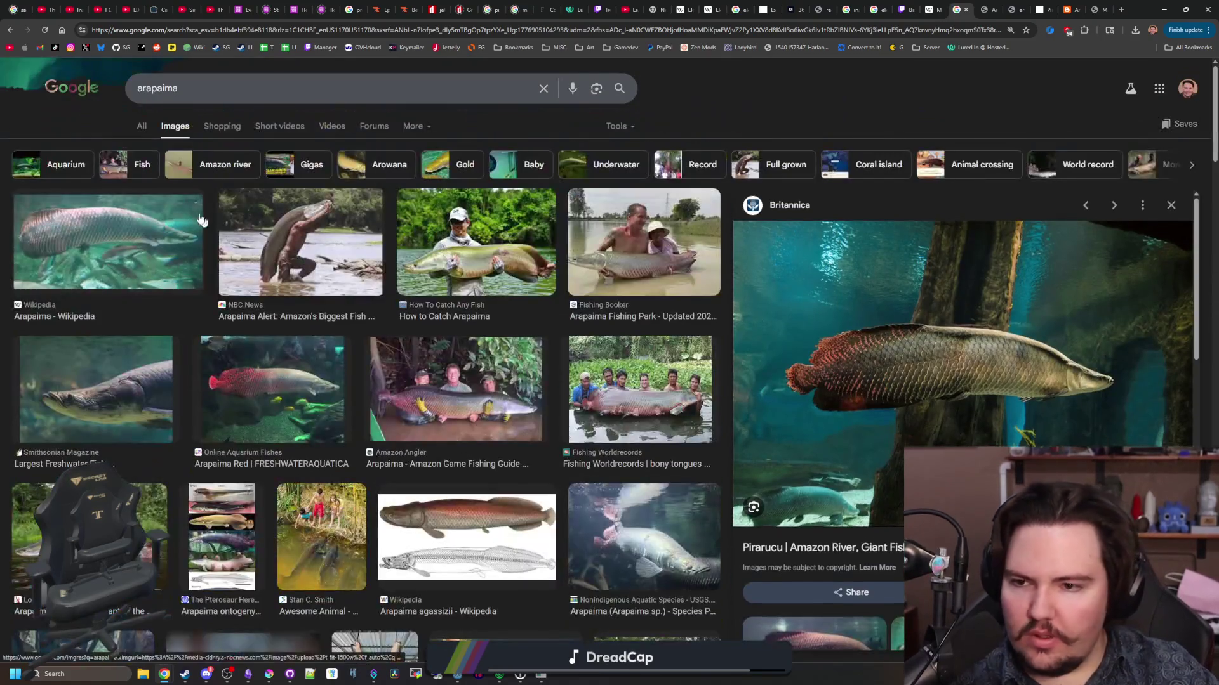
{"action": "left_click", "coordinate": [144, 129]}
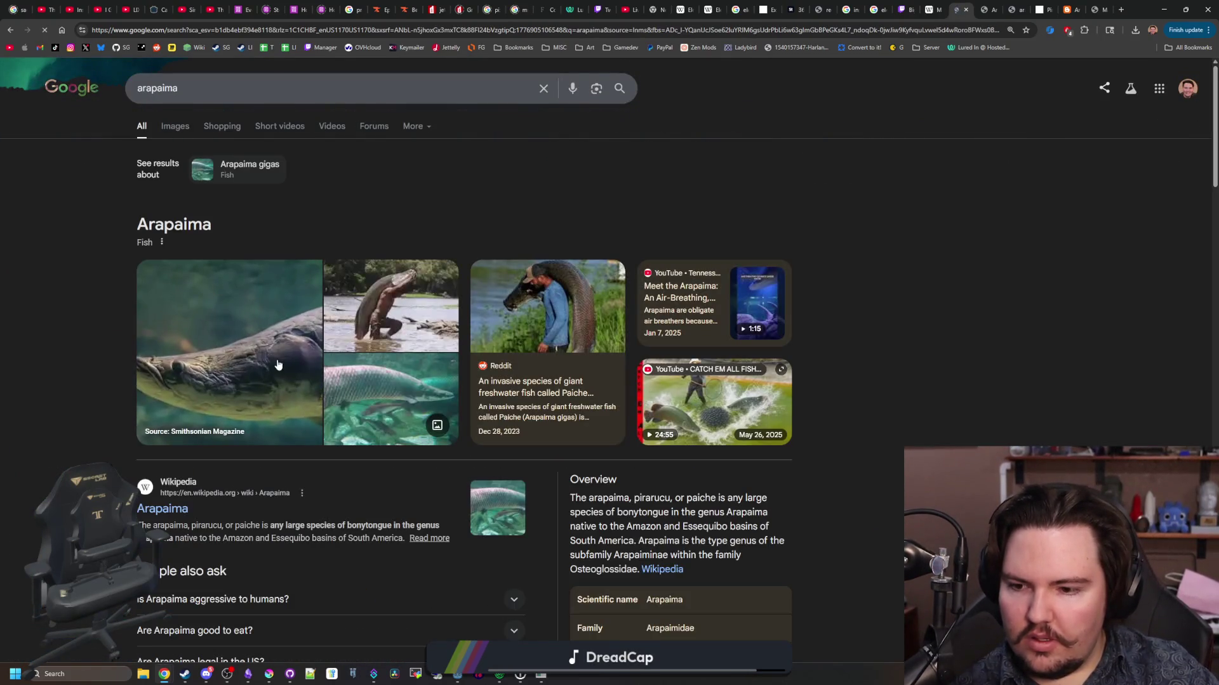
{"action": "left_click", "coordinate": [177, 512]}
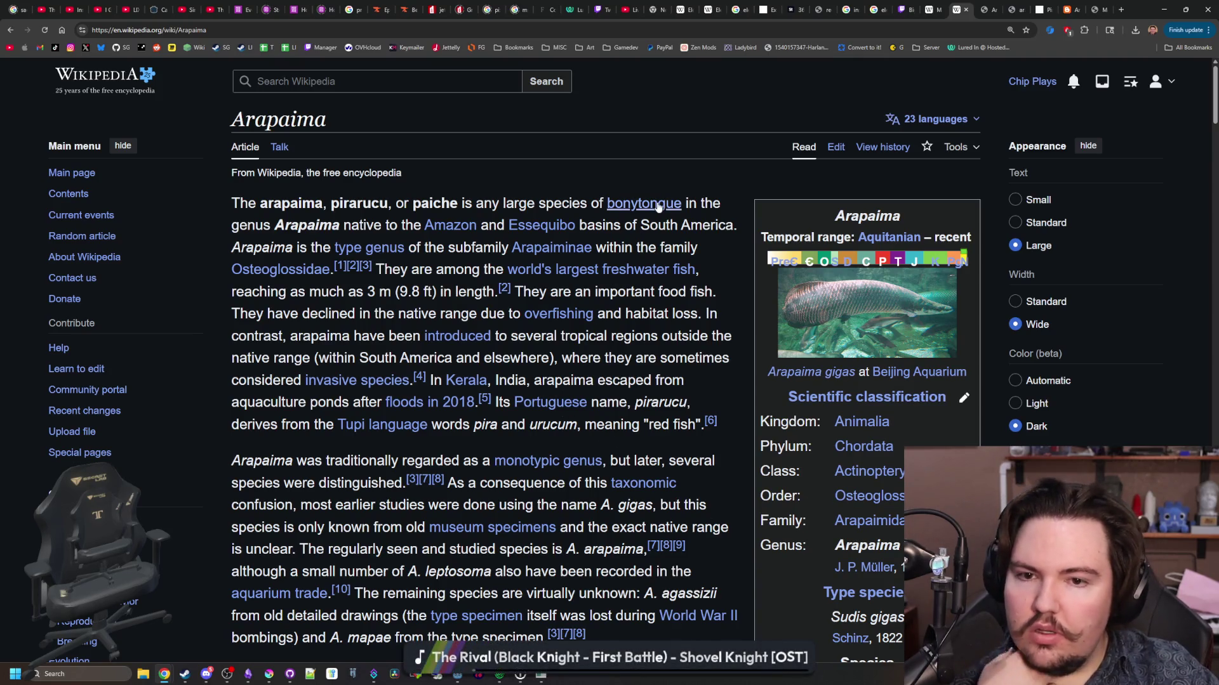
{"action": "mouse_move", "coordinate": [659, 204]}
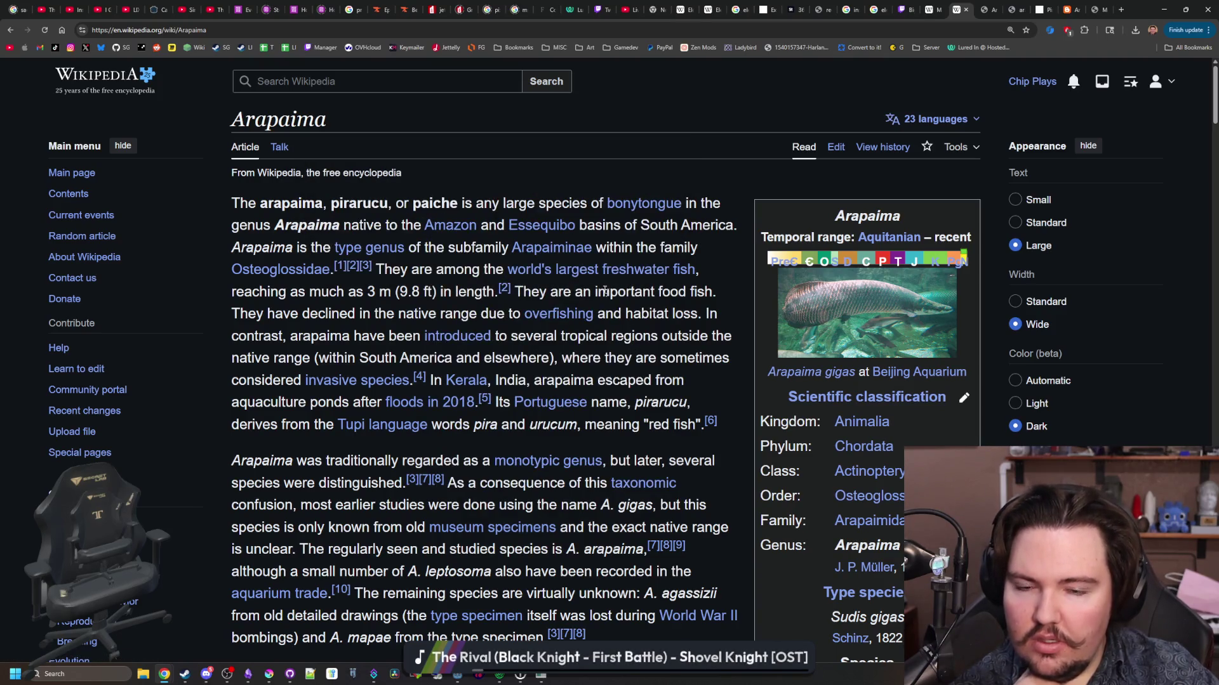
{"action": "mouse_move", "coordinate": [585, 274]}
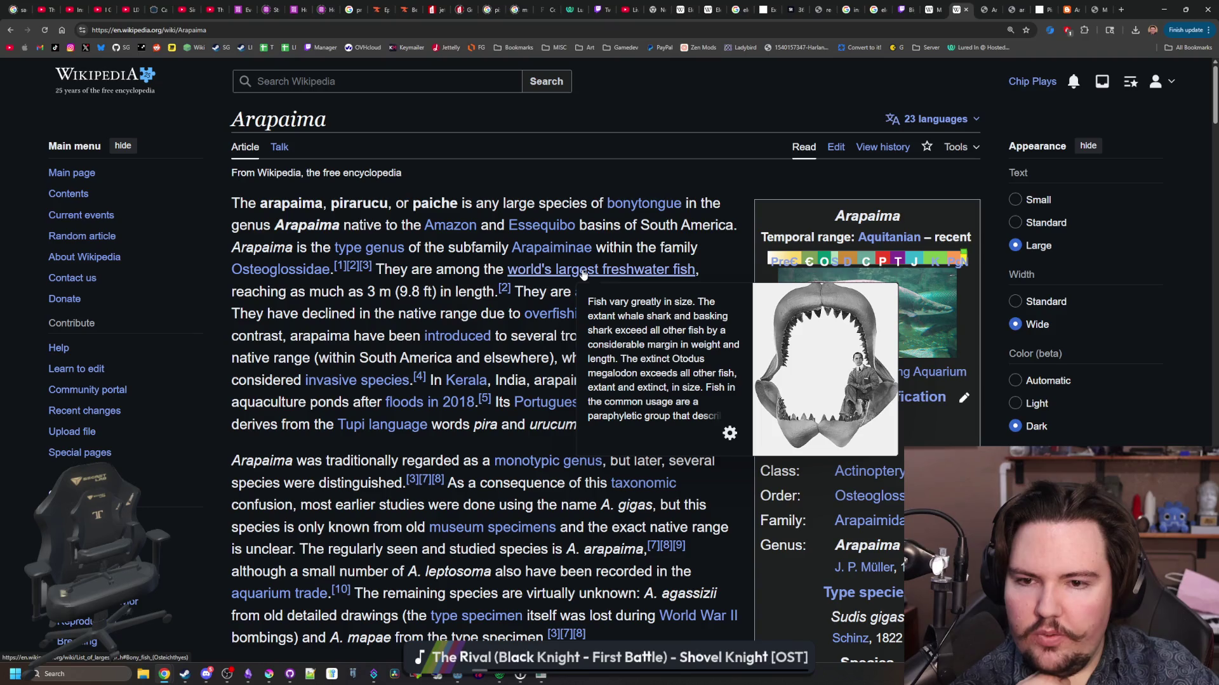
{"action": "middle_click", "coordinate": [584, 274]}
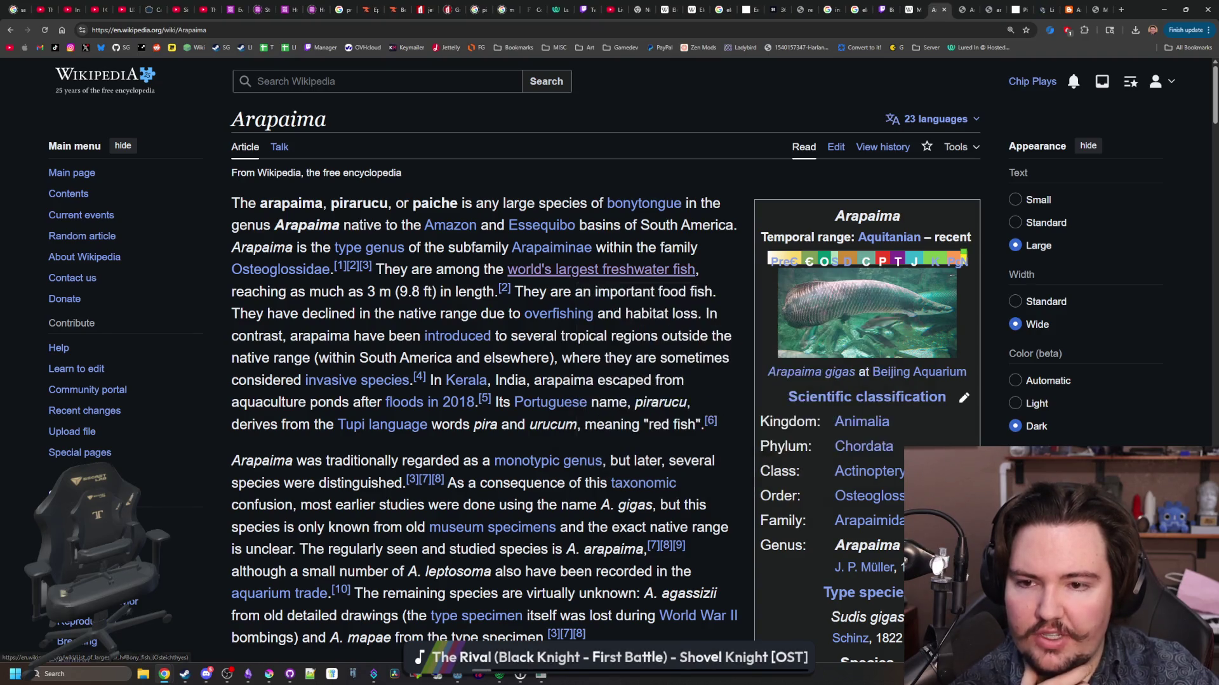
{"action": "left_click", "coordinate": [984, 5]}
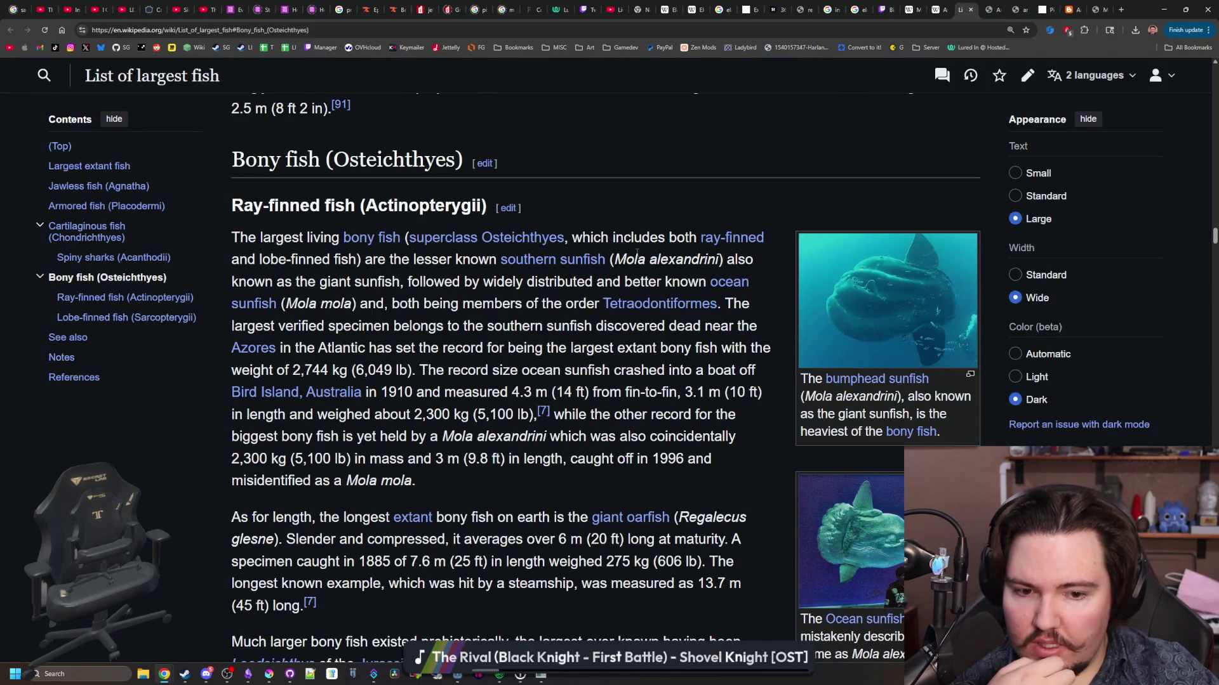
{"action": "scroll", "coordinate": [637, 252], "scroll_direction": "up", "scroll_amount": 3}
{"action": "scroll", "coordinate": [636, 252], "scroll_direction": "down", "scroll_amount": 2}
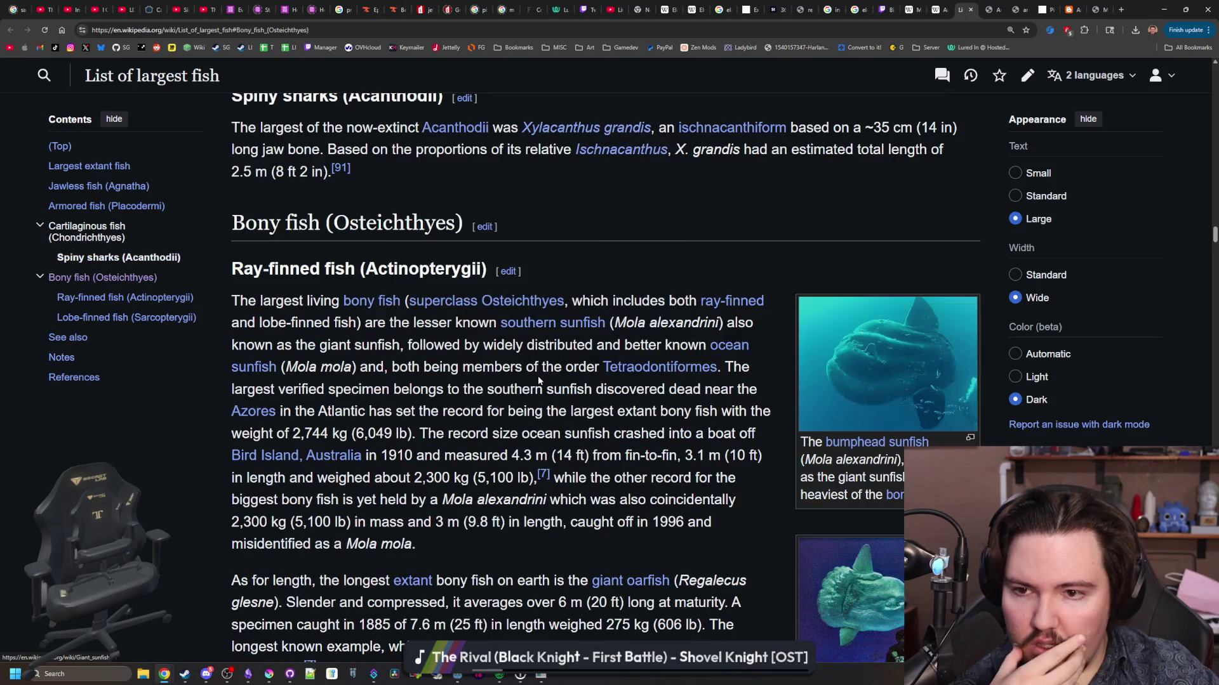
{"action": "scroll", "coordinate": [443, 338], "scroll_direction": "down", "scroll_amount": 5}
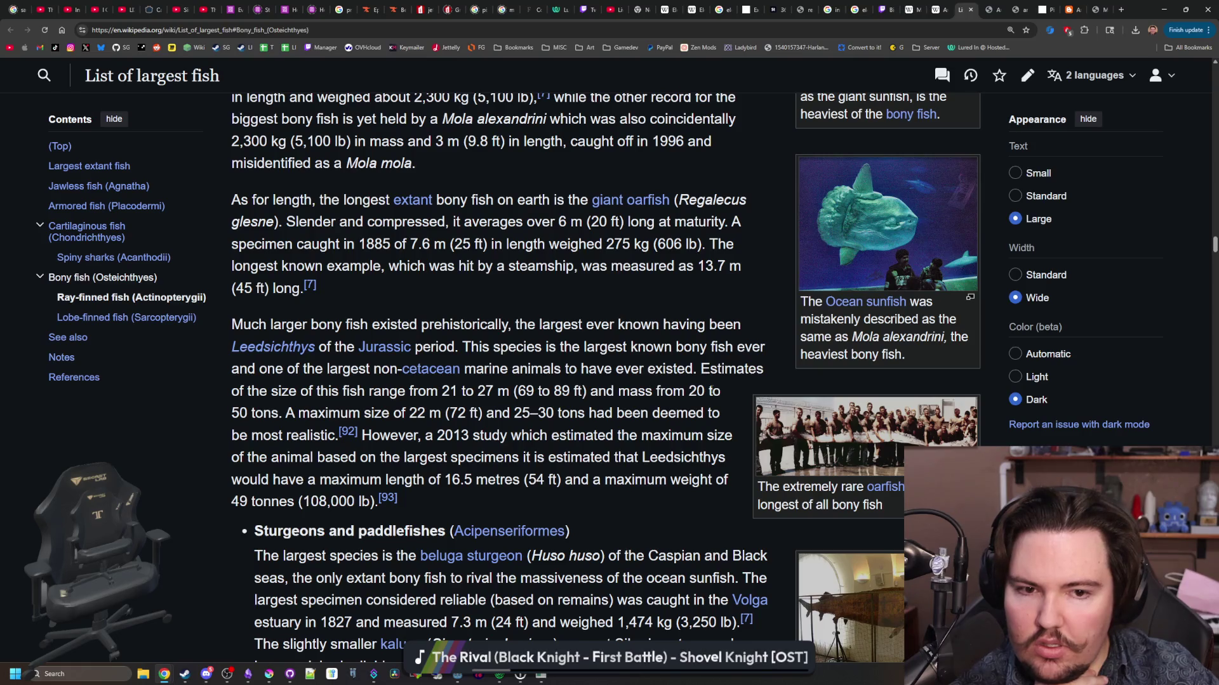
{"action": "scroll", "coordinate": [740, 377], "scroll_direction": "up", "scroll_amount": 2}
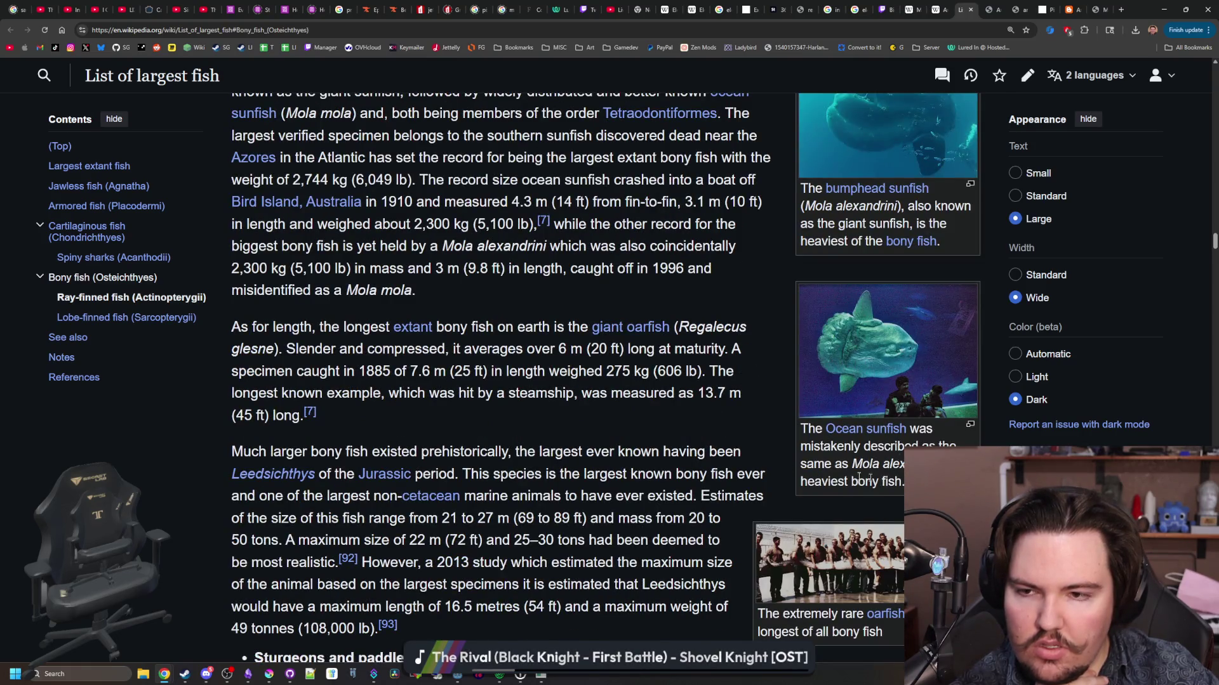
{"action": "scroll", "coordinate": [595, 415], "scroll_direction": "up", "scroll_amount": 3}
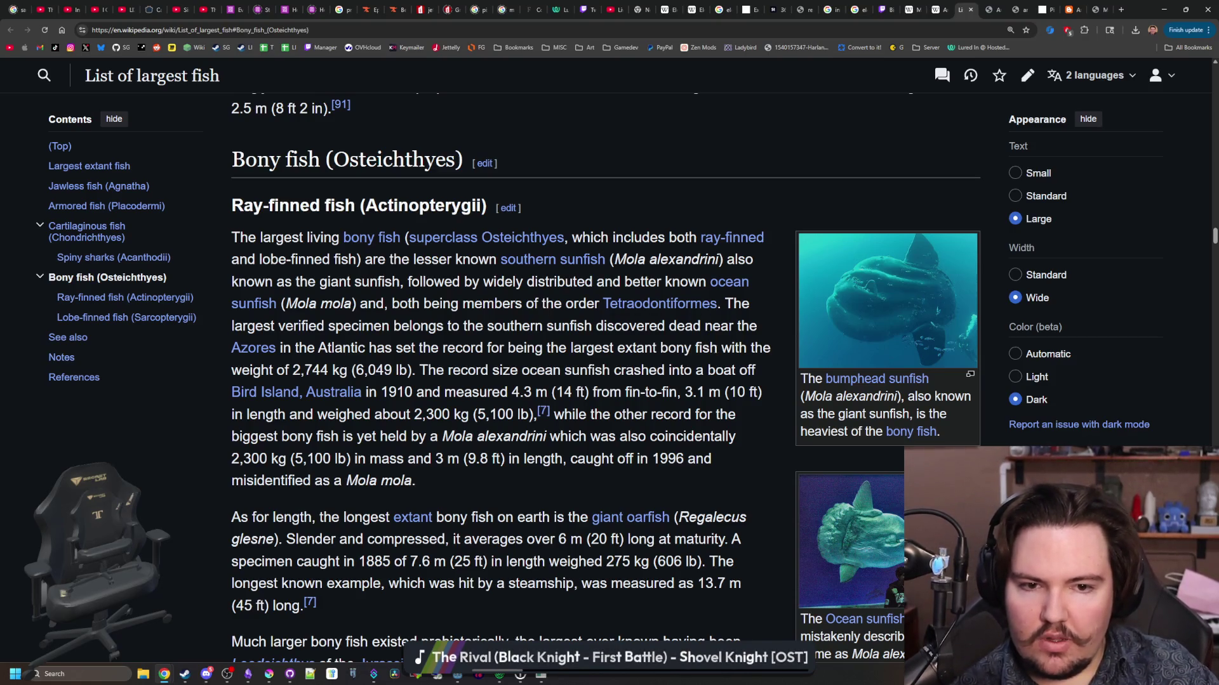
{"action": "left_click", "coordinate": [874, 297]}
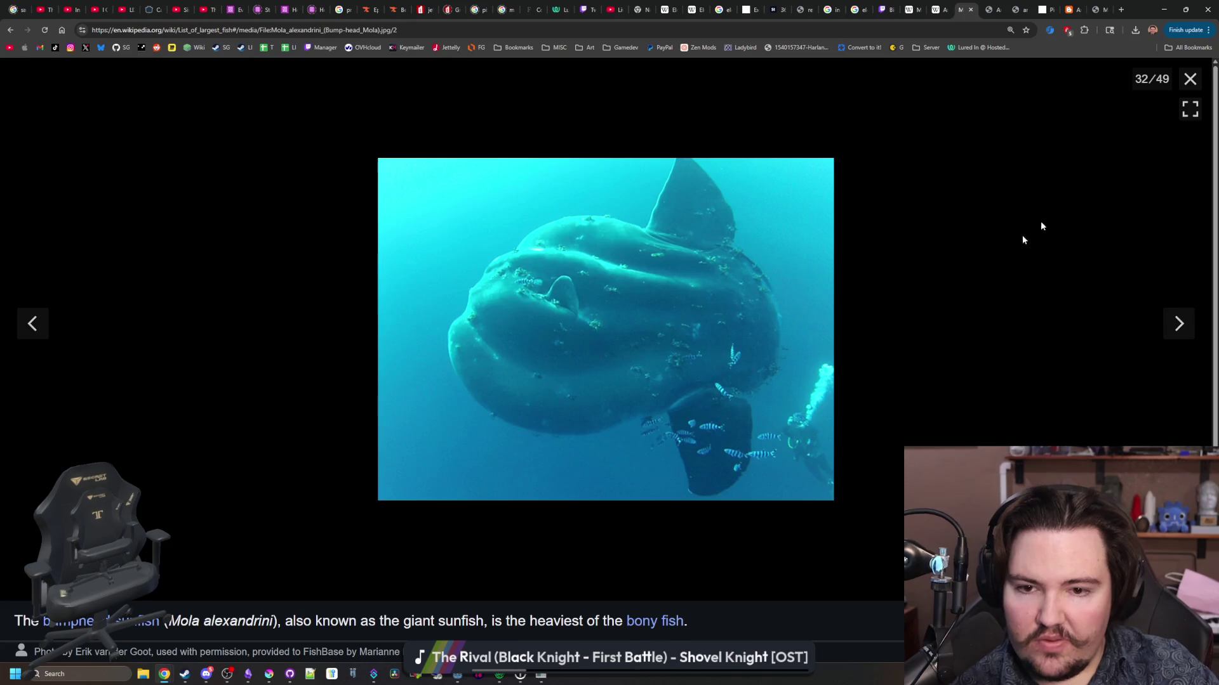
{"action": "left_click", "coordinate": [1190, 78]}
{"action": "scroll", "coordinate": [639, 195], "scroll_direction": "down", "scroll_amount": 3}
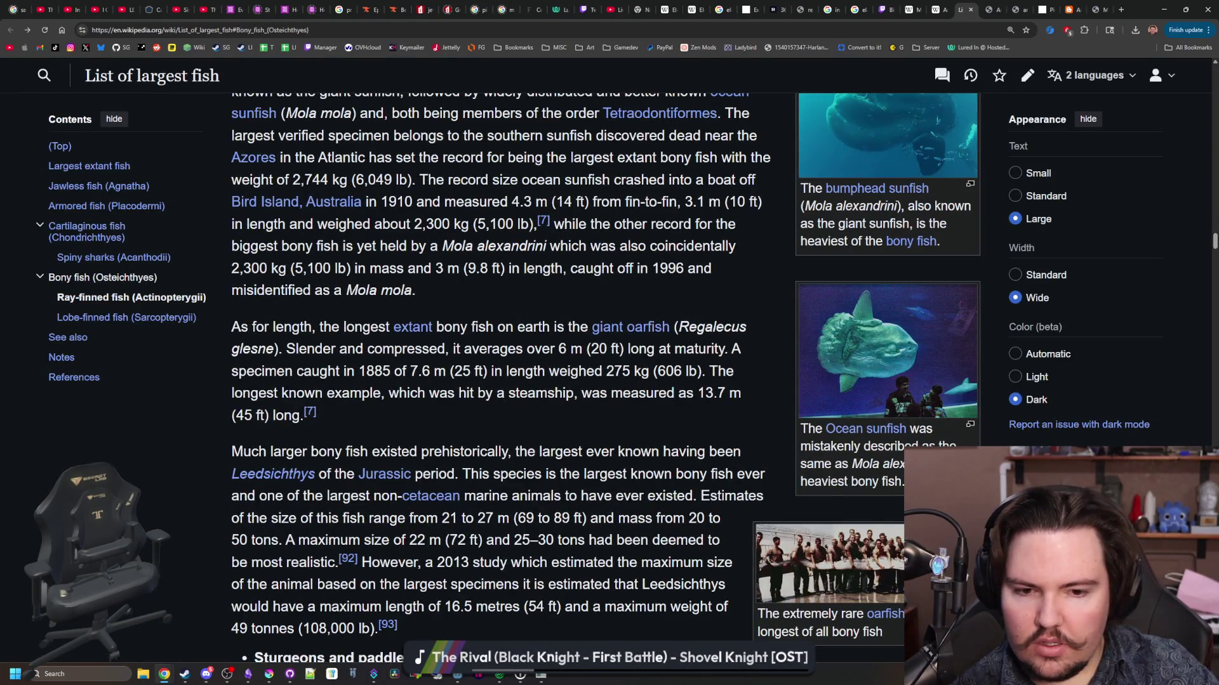
{"action": "scroll", "coordinate": [880, 465], "scroll_direction": "down", "scroll_amount": 3}
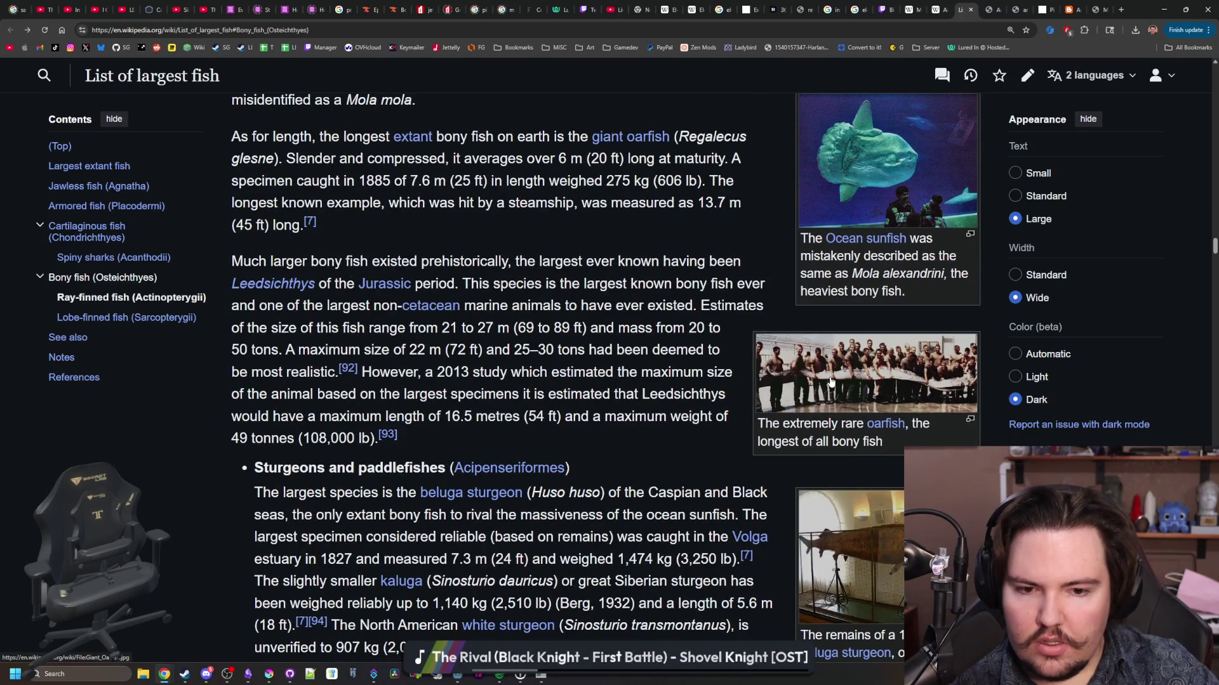
{"action": "left_click", "coordinate": [830, 382]}
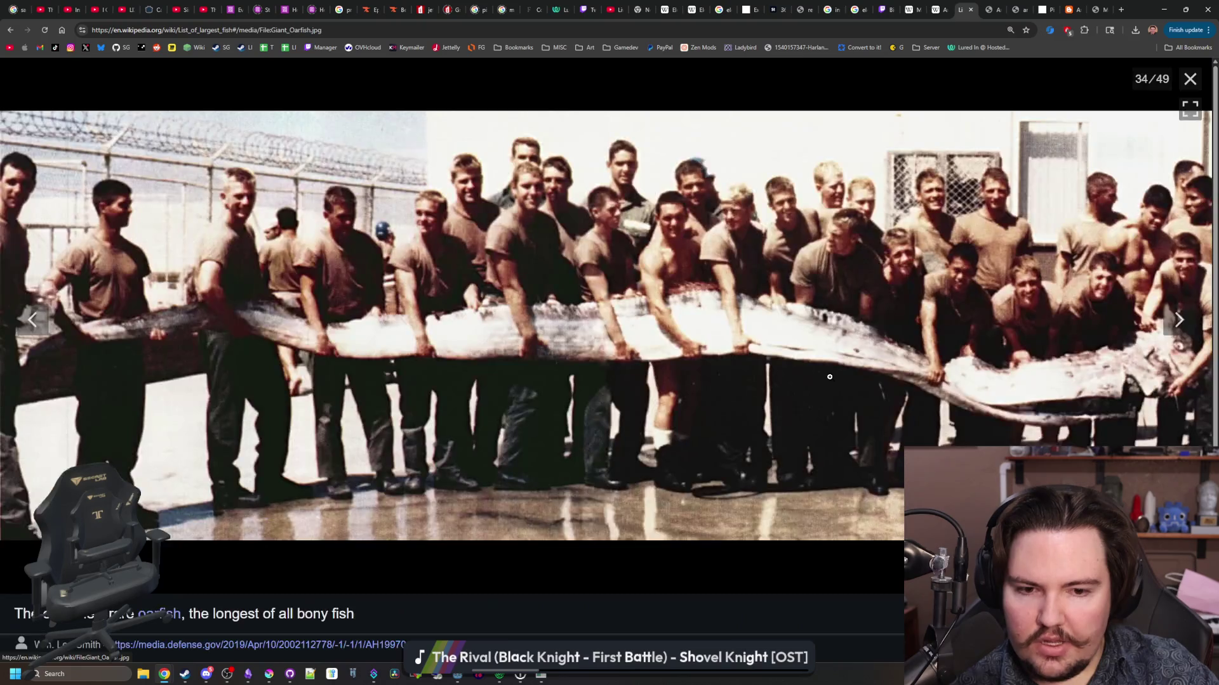
{"action": "left_click", "coordinate": [1187, 81]}
{"action": "scroll", "coordinate": [869, 438], "scroll_direction": "down", "scroll_amount": 2}
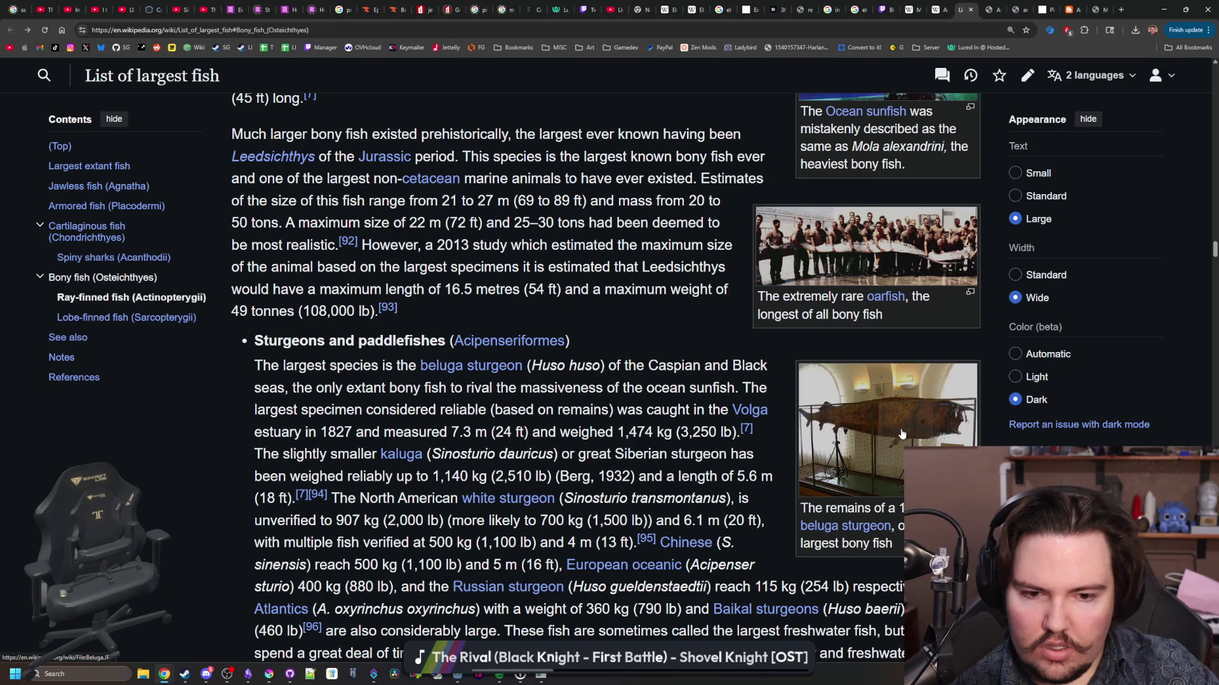
{"action": "left_click", "coordinate": [902, 434]}
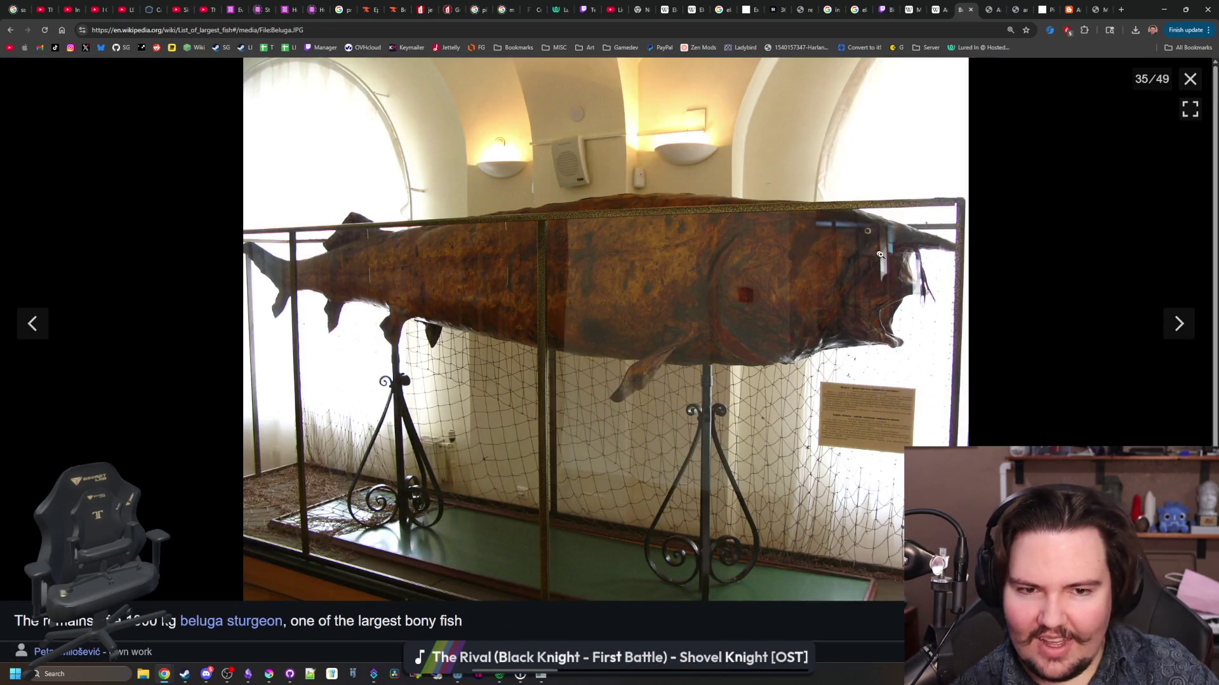
{"action": "left_click", "coordinate": [1190, 79]}
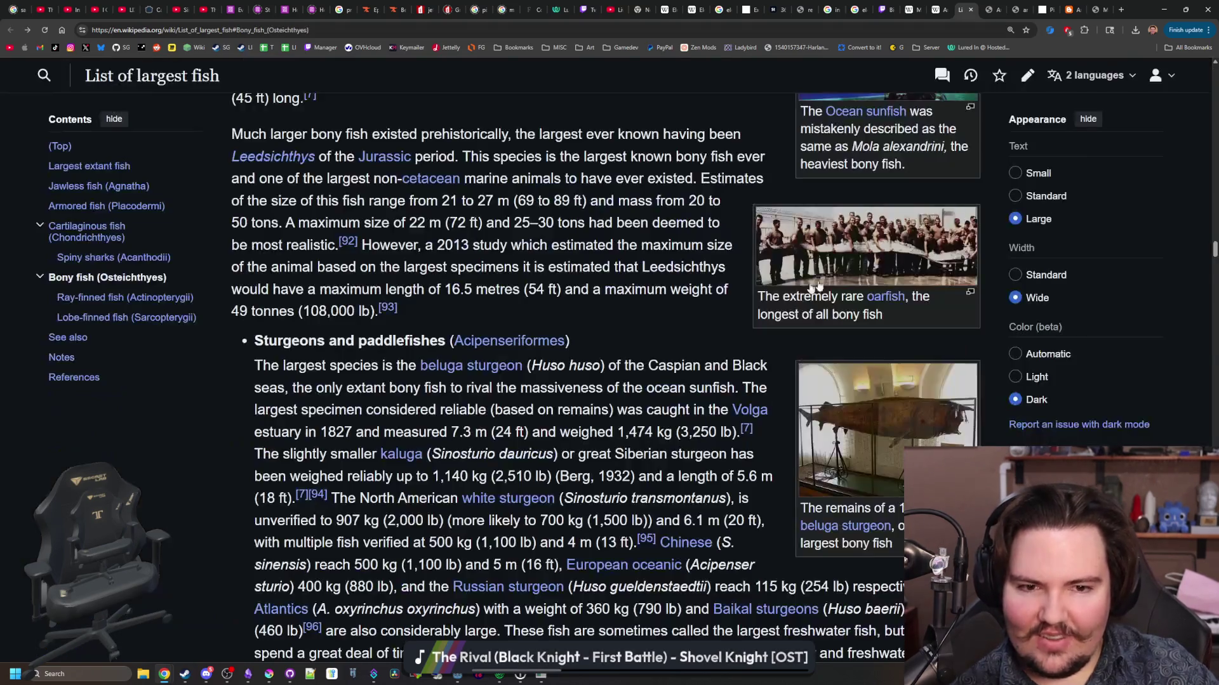
{"action": "scroll", "coordinate": [507, 303], "scroll_direction": "down", "scroll_amount": 3}
{"action": "scroll", "coordinate": [508, 302], "scroll_direction": "down", "scroll_amount": 6}
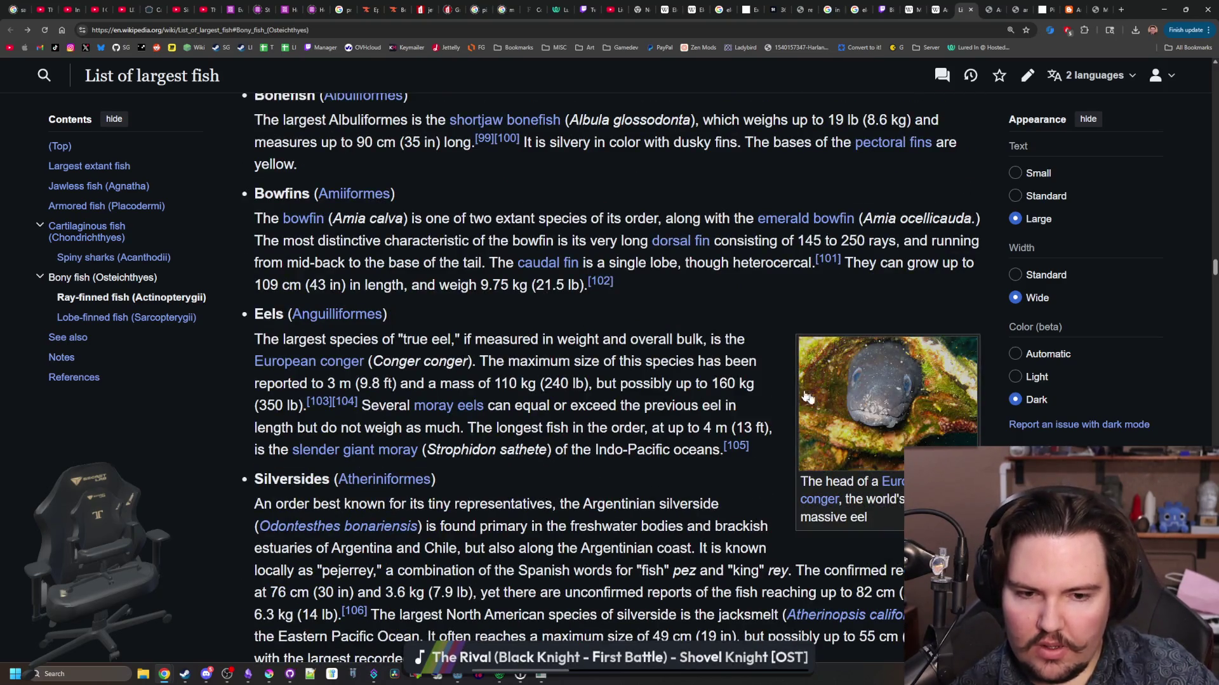
{"action": "scroll", "coordinate": [878, 424], "scroll_direction": "down", "scroll_amount": 6}
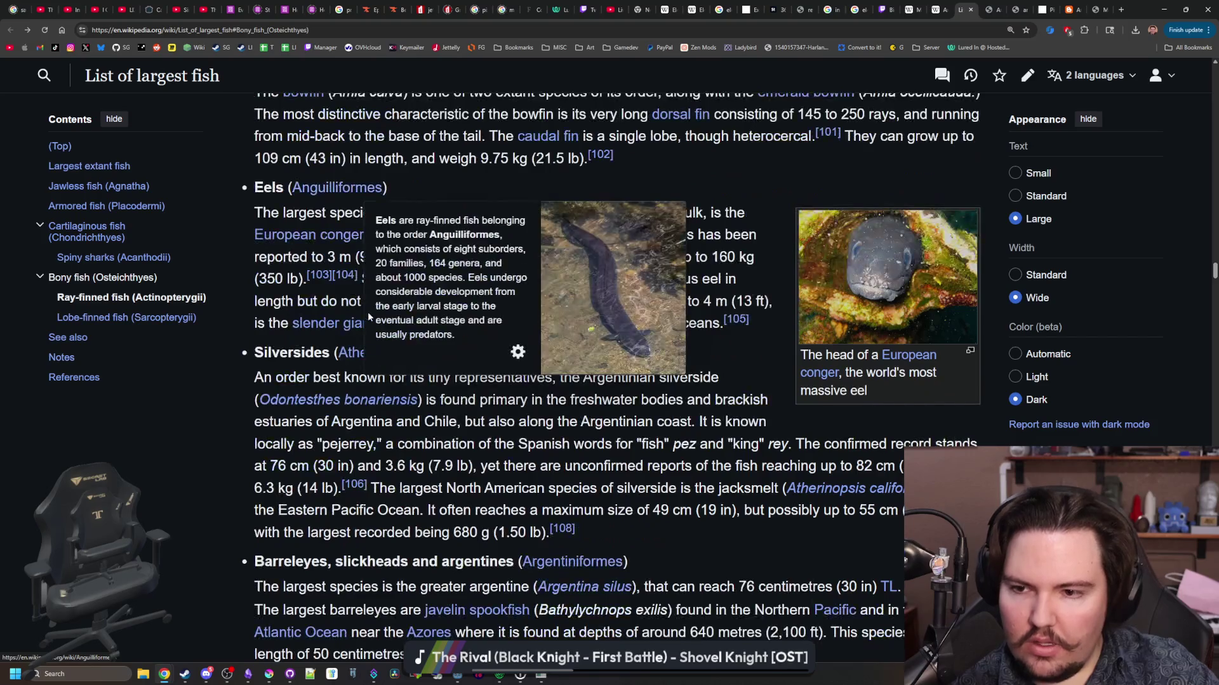
{"action": "scroll", "coordinate": [348, 322], "scroll_direction": "down", "scroll_amount": 3}
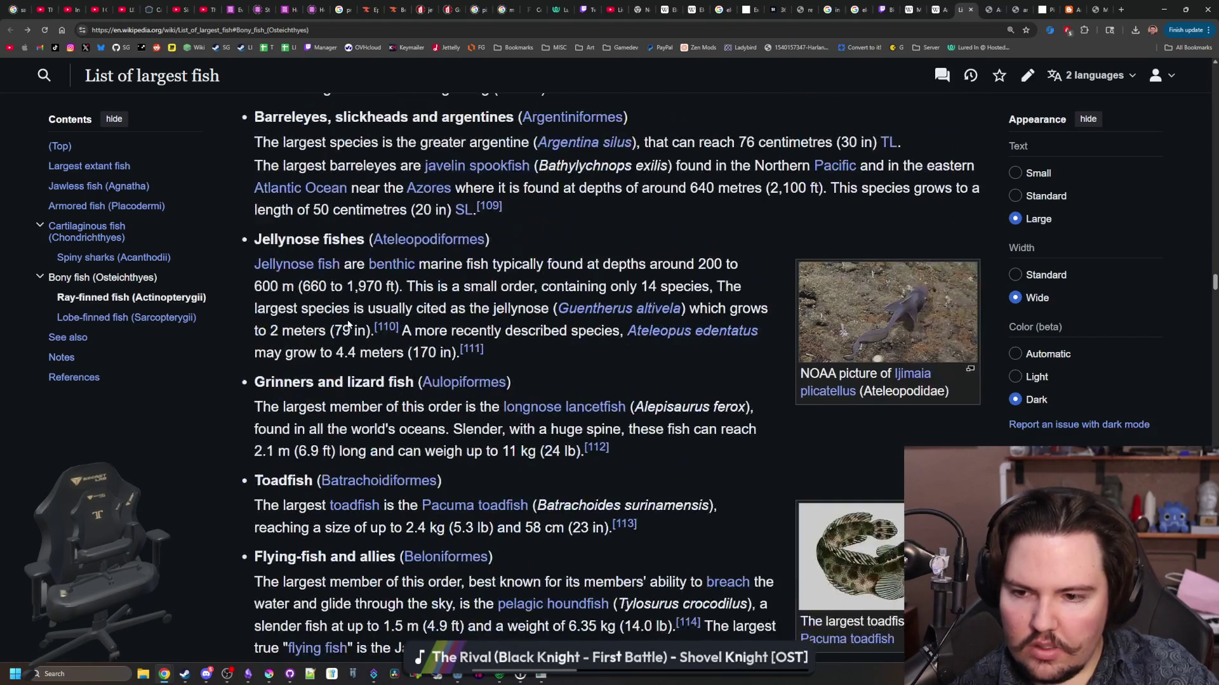
{"action": "scroll", "coordinate": [348, 324], "scroll_direction": "down", "scroll_amount": 3}
{"action": "scroll", "coordinate": [348, 325], "scroll_direction": "down", "scroll_amount": 3}
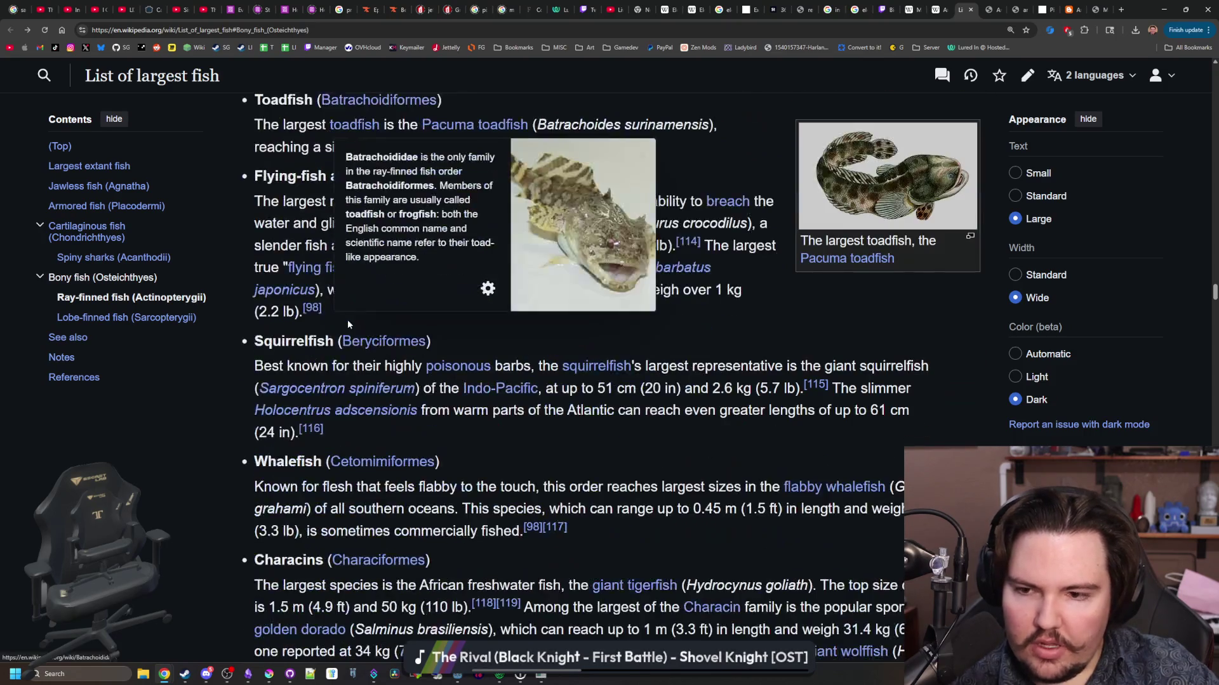
{"action": "scroll", "coordinate": [348, 318], "scroll_direction": "down", "scroll_amount": 12}
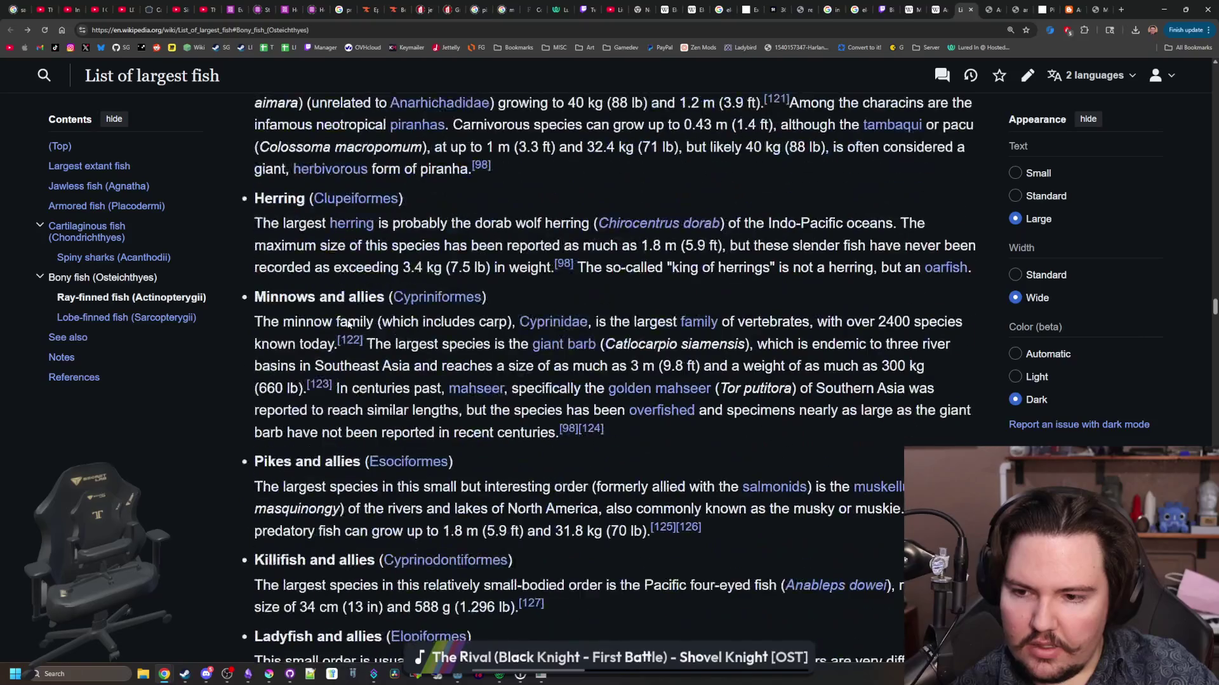
{"action": "scroll", "coordinate": [348, 322], "scroll_direction": "down", "scroll_amount": 4}
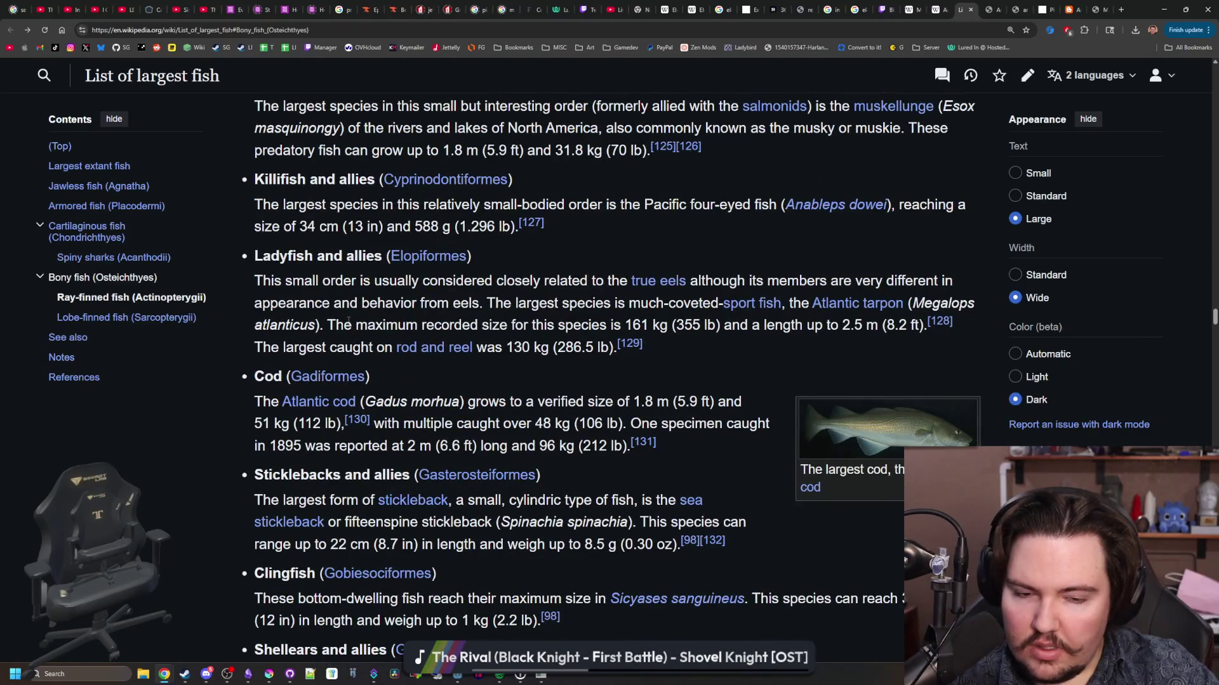
{"action": "scroll", "coordinate": [348, 321], "scroll_direction": "down", "scroll_amount": 14}
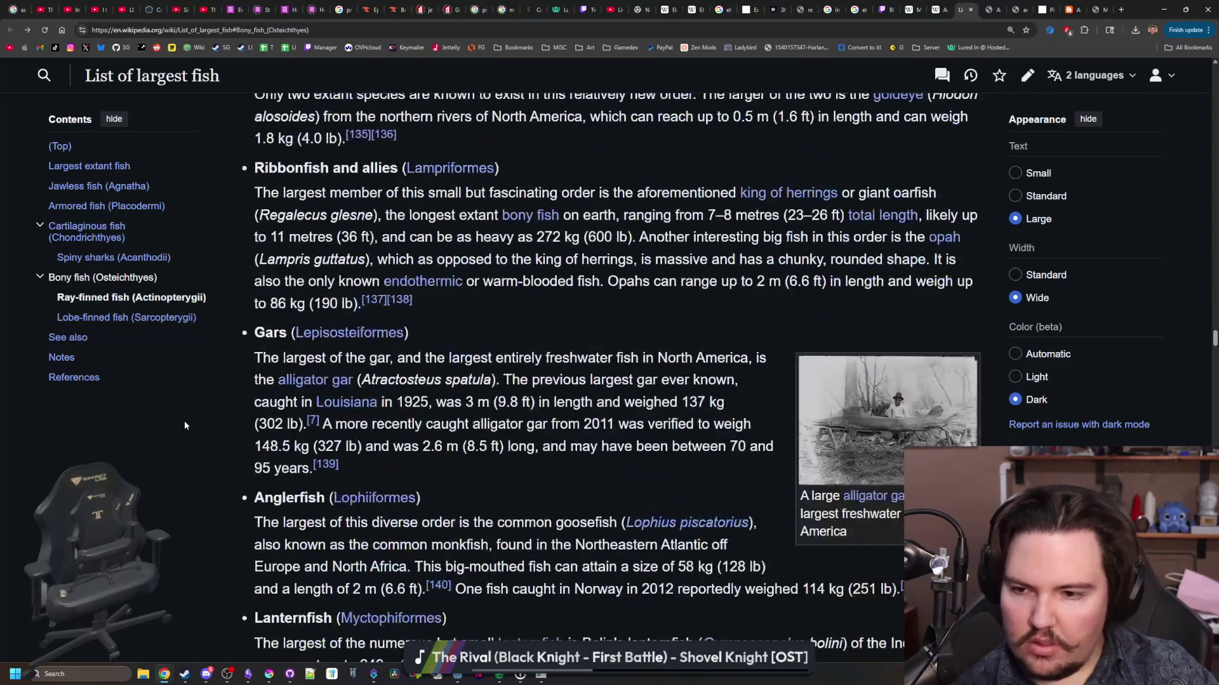
- Find 'arapaima' in the article and look at its 510 lb weight figure
{"action": "key", "text": "ctrl+f"}
{"action": "type", "text": "arap"}
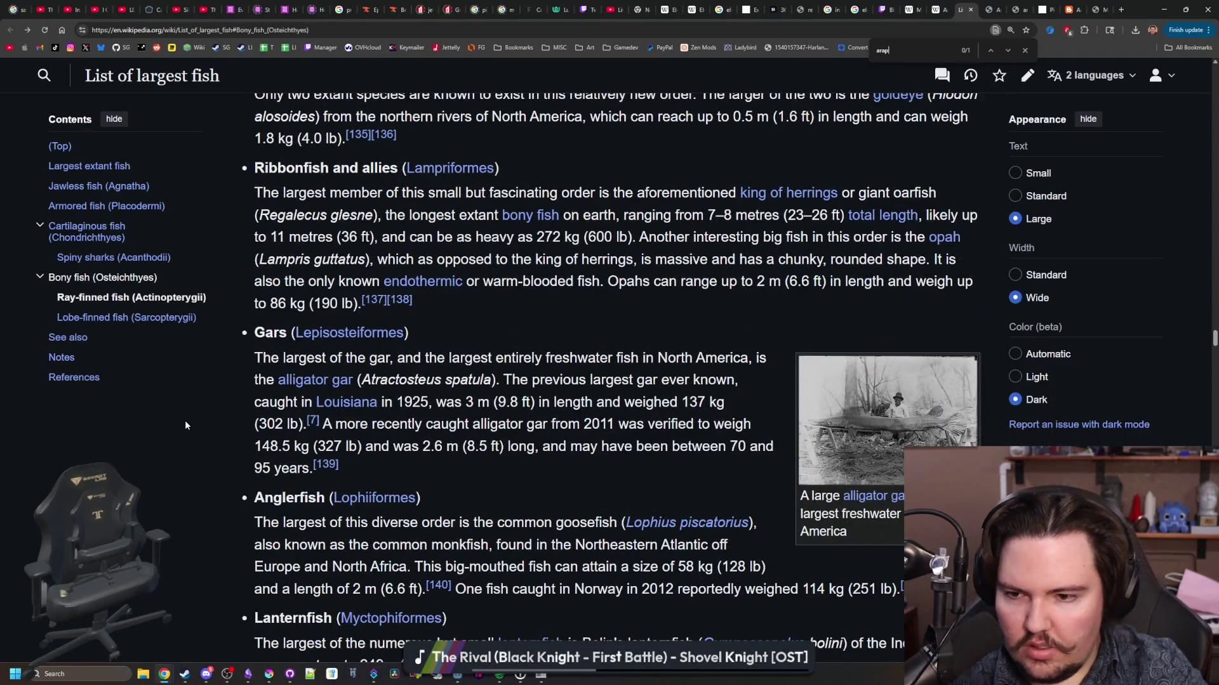
{"action": "type", "text": "aima"}
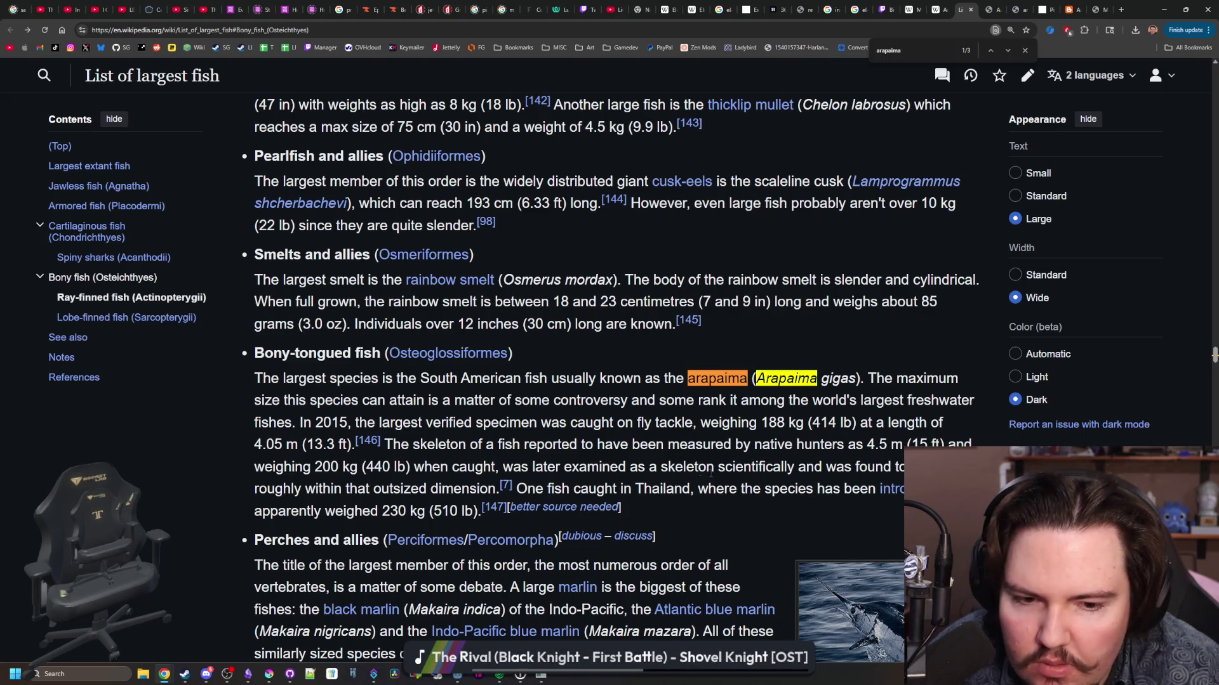
{"action": "left_click_drag", "start_coordinate": [433, 511], "coordinate": [461, 511]}
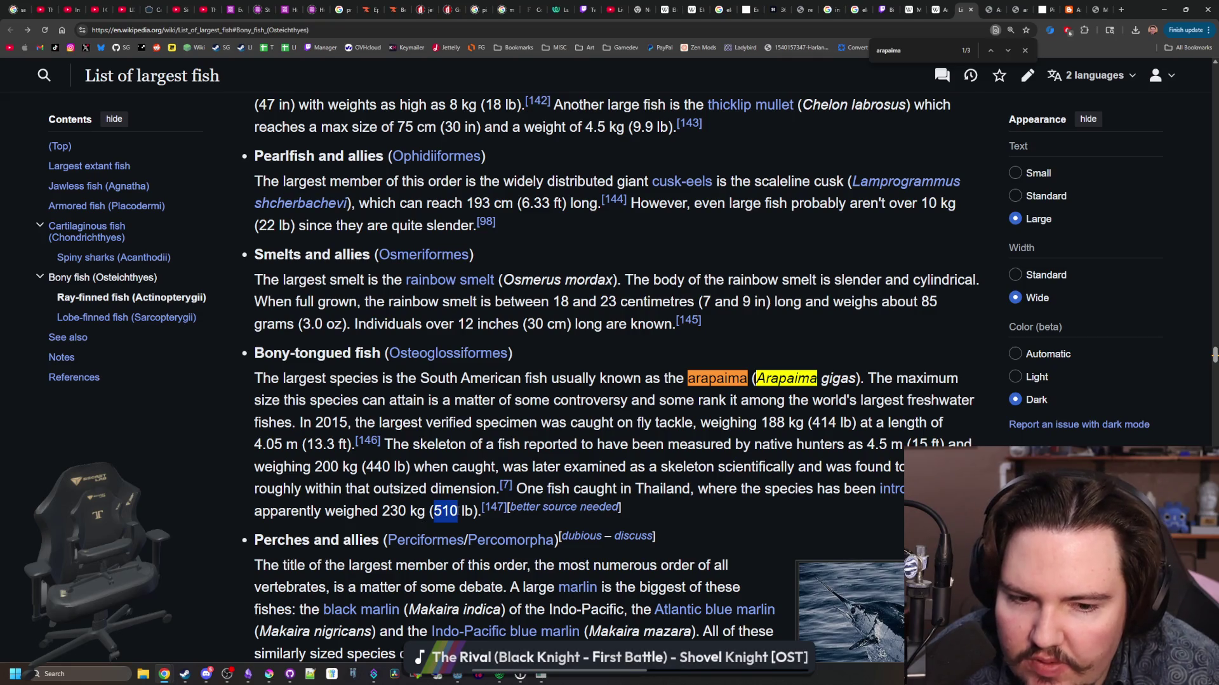
{"action": "left_click", "coordinate": [461, 511]}
- Read down through the article to the lobe-finned fish section on coelacanth and lungfish
{"action": "scroll", "coordinate": [898, 489], "scroll_direction": "down", "scroll_amount": 2}
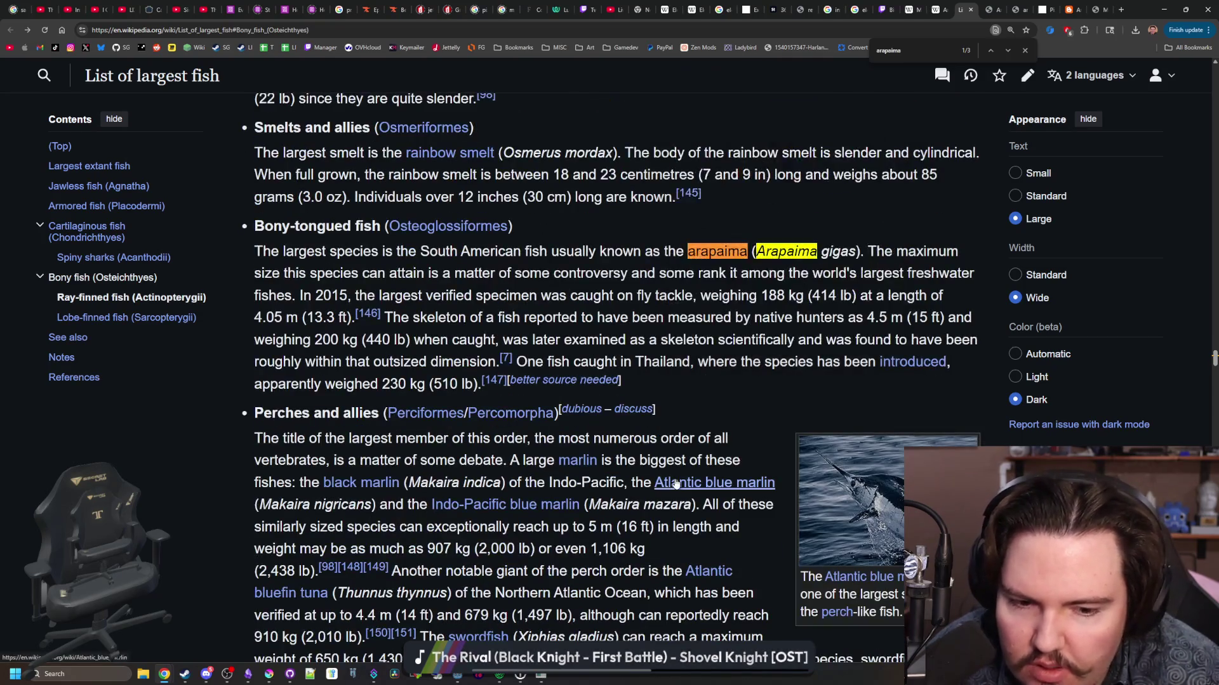
{"action": "mouse_move", "coordinate": [676, 484]}
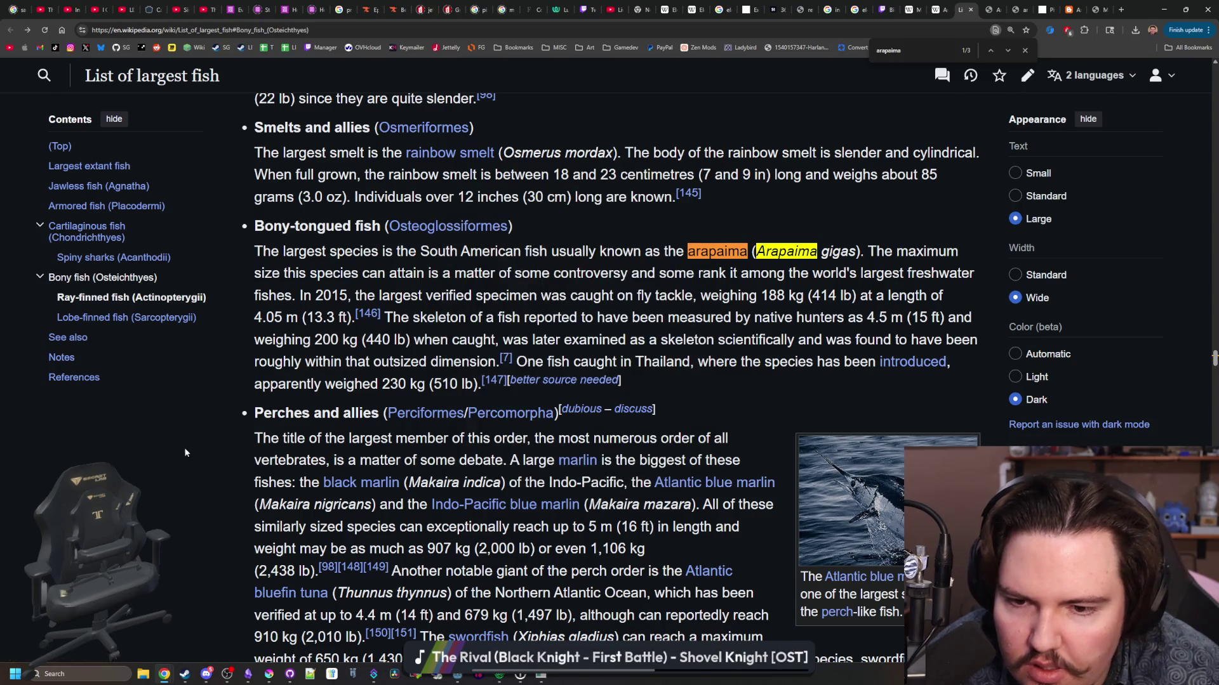
{"action": "scroll", "coordinate": [246, 456], "scroll_direction": "down", "scroll_amount": 2}
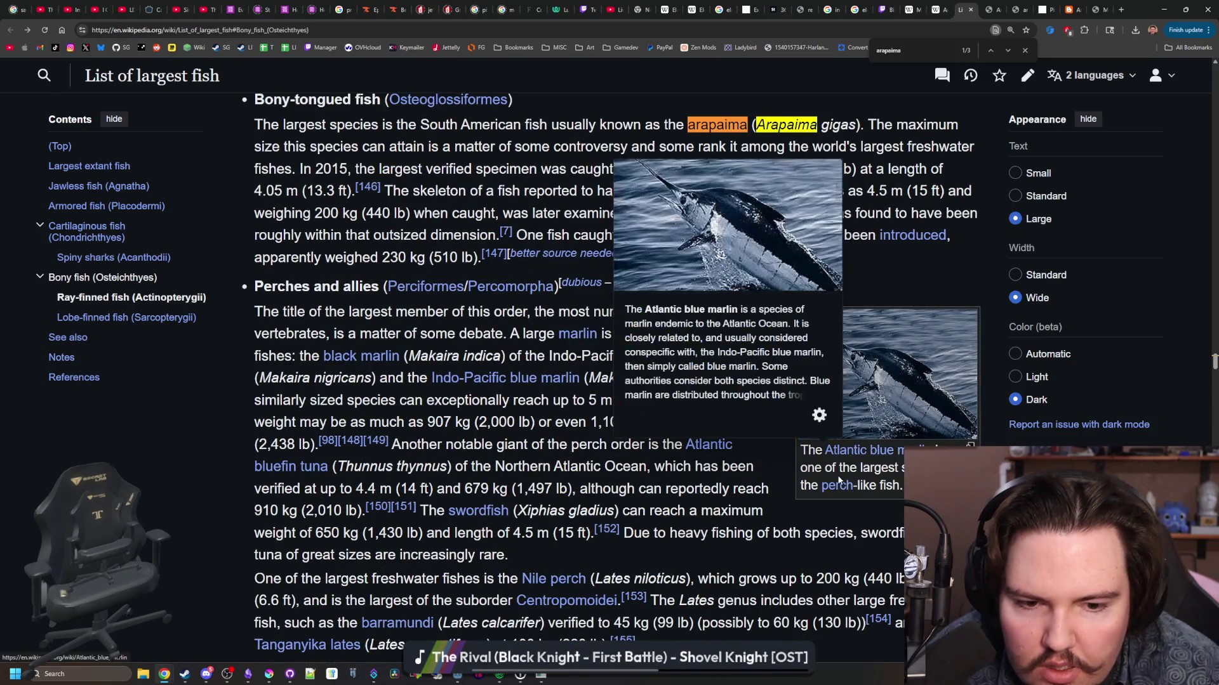
{"action": "mouse_move", "coordinate": [874, 459]}
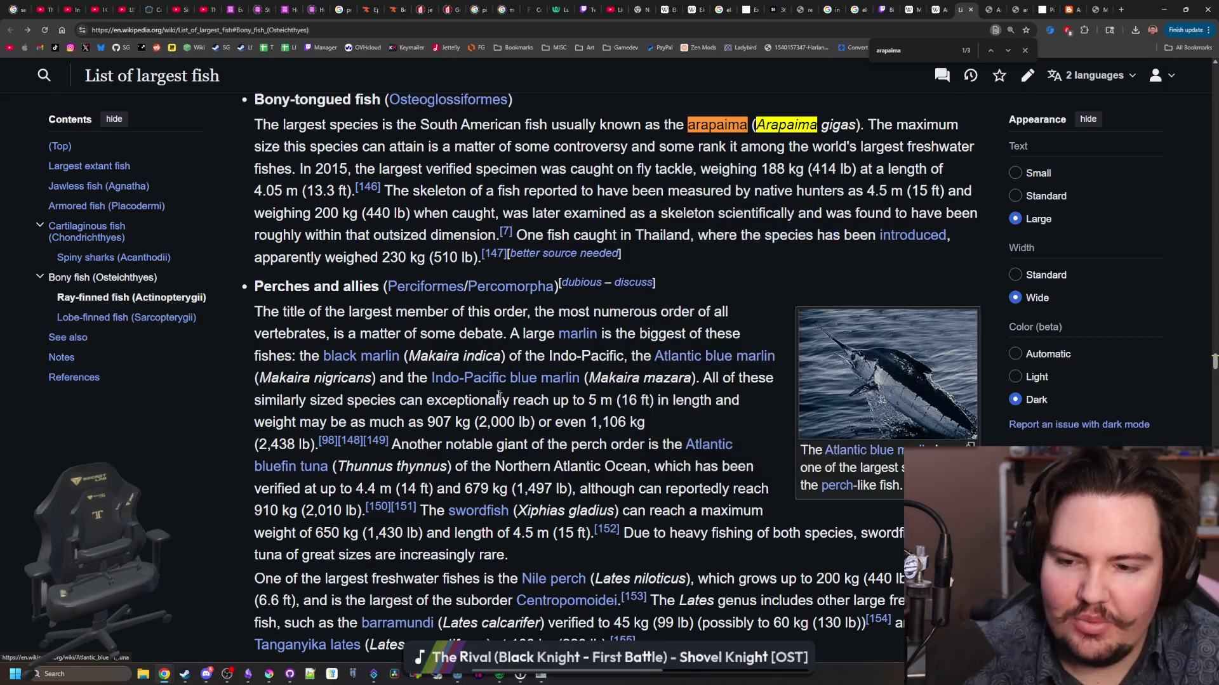
{"action": "scroll", "coordinate": [496, 390], "scroll_direction": "down", "scroll_amount": 15}
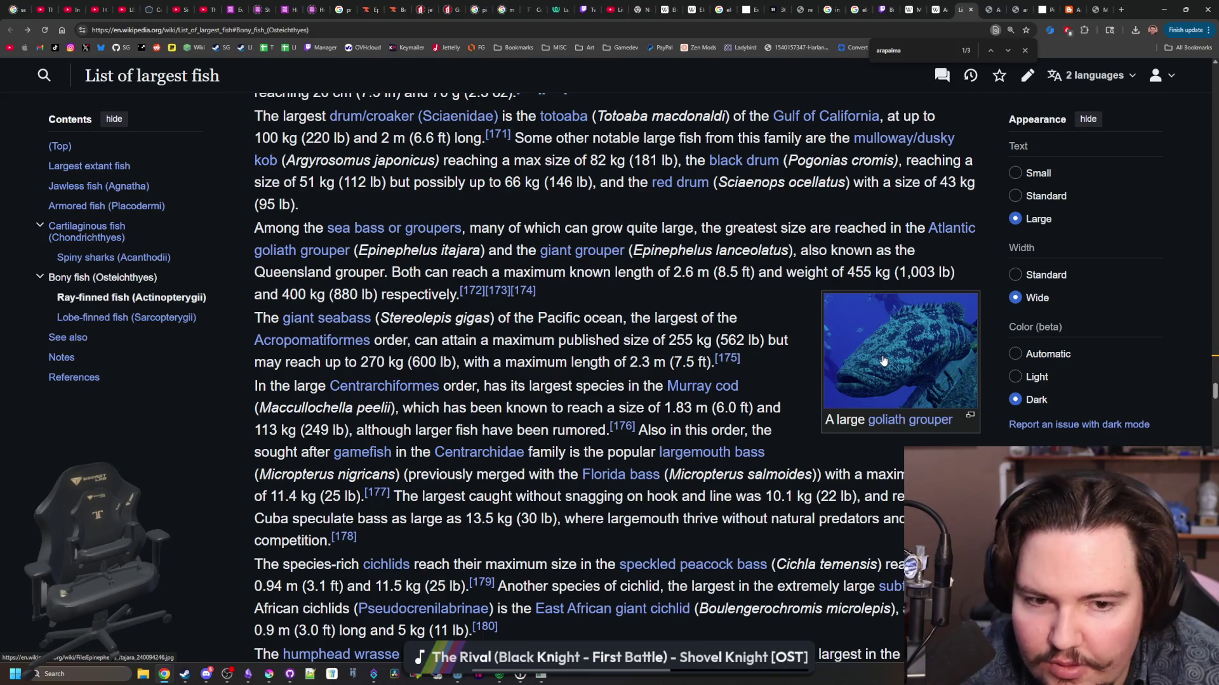
{"action": "scroll", "coordinate": [883, 360], "scroll_direction": "down", "scroll_amount": 15}
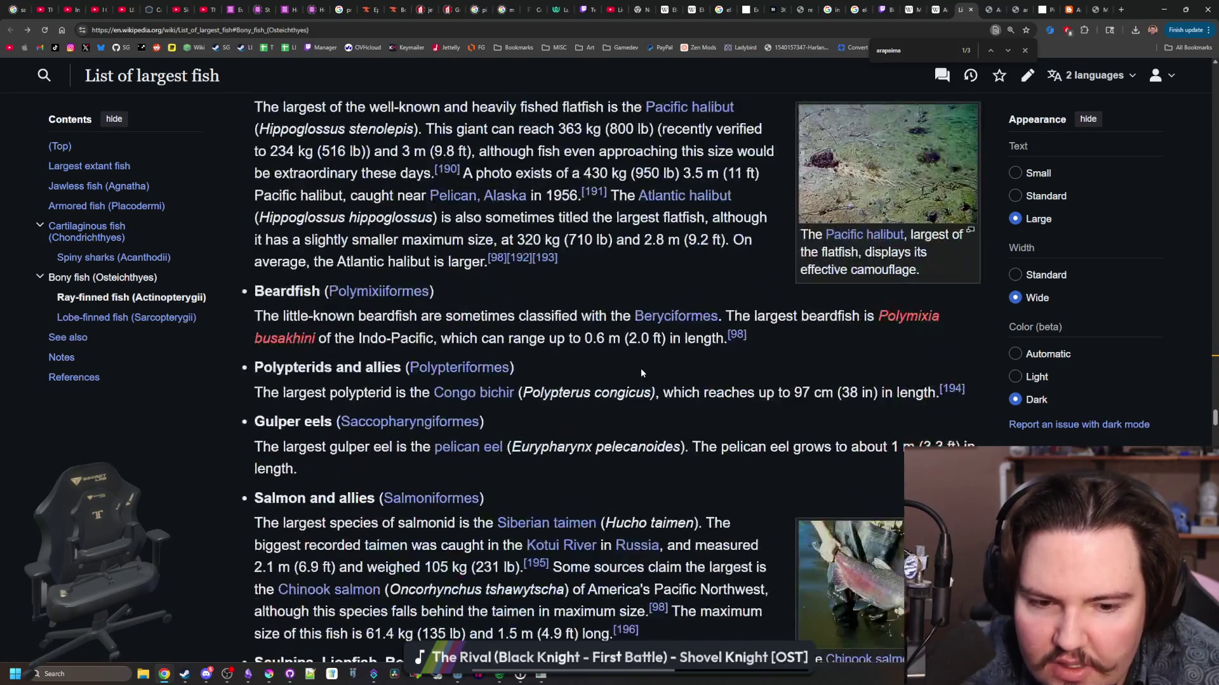
{"action": "scroll", "coordinate": [641, 373], "scroll_direction": "down", "scroll_amount": 15}
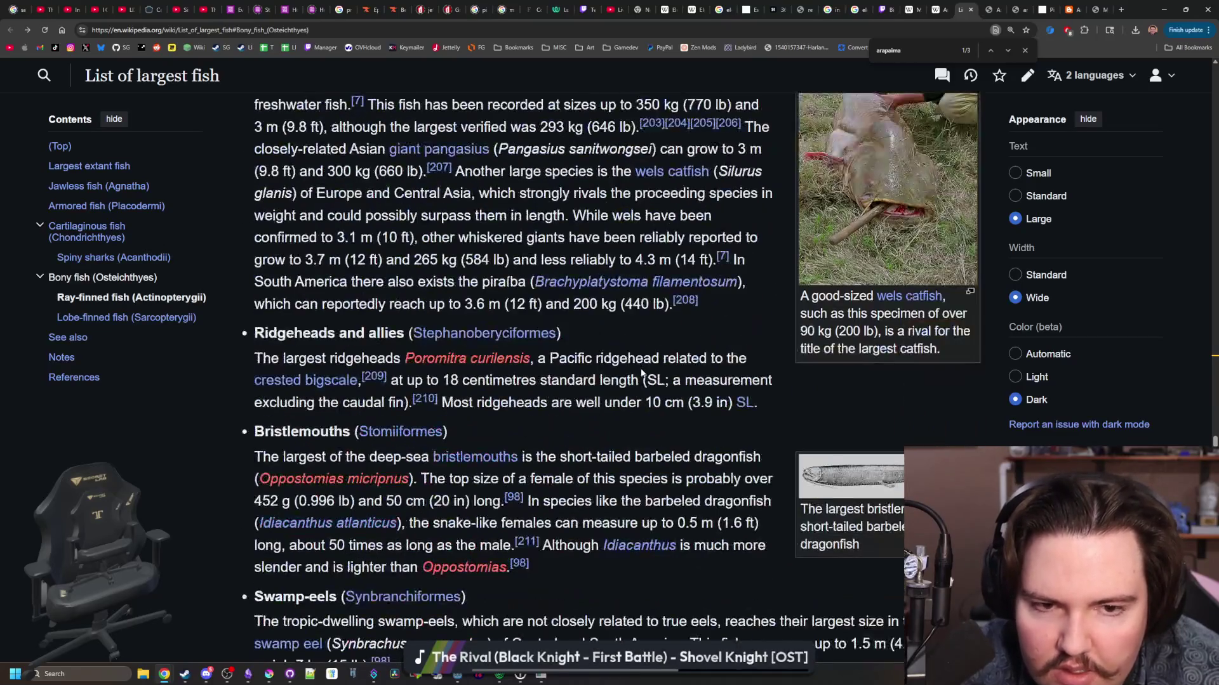
{"action": "scroll", "coordinate": [747, 358], "scroll_direction": "up", "scroll_amount": 2}
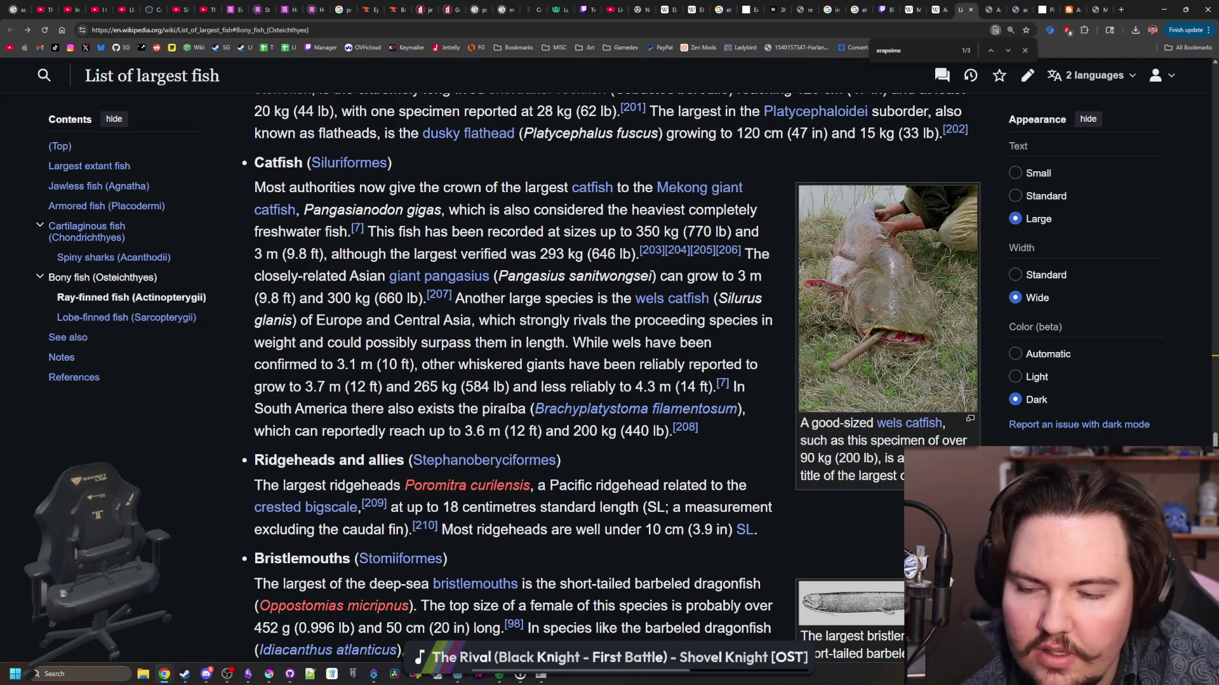
{"action": "scroll", "coordinate": [559, 343], "scroll_direction": "down", "scroll_amount": 8}
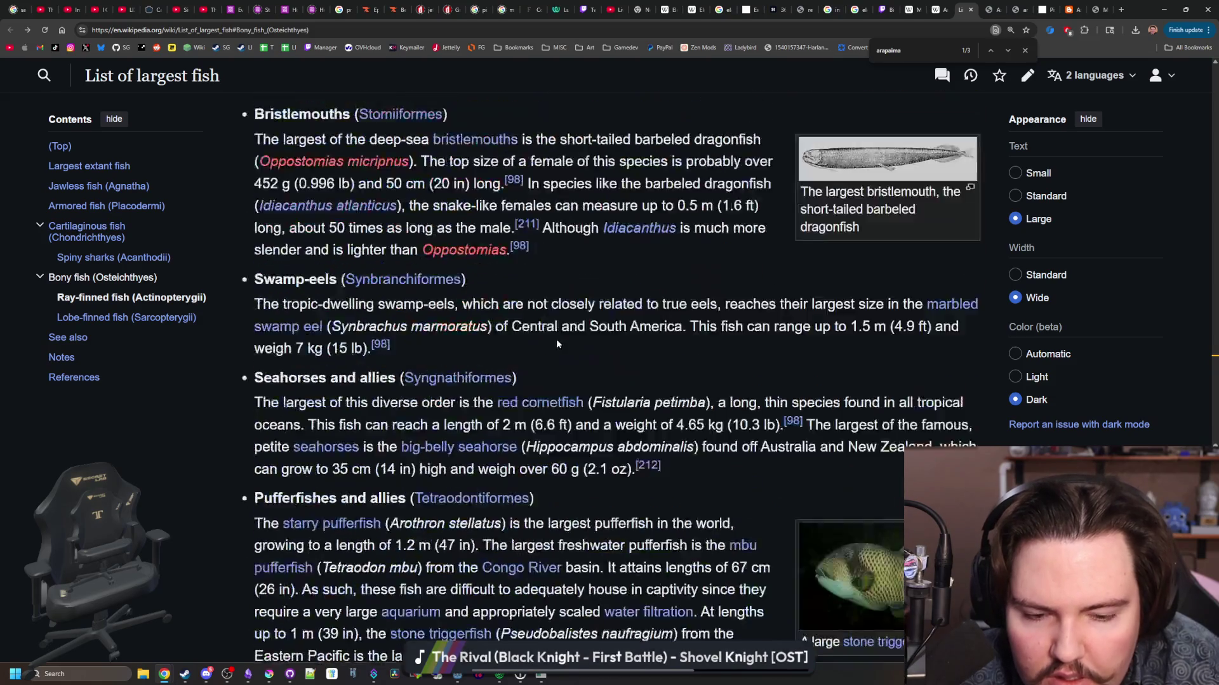
{"action": "scroll", "coordinate": [640, 395], "scroll_direction": "down", "scroll_amount": 7}
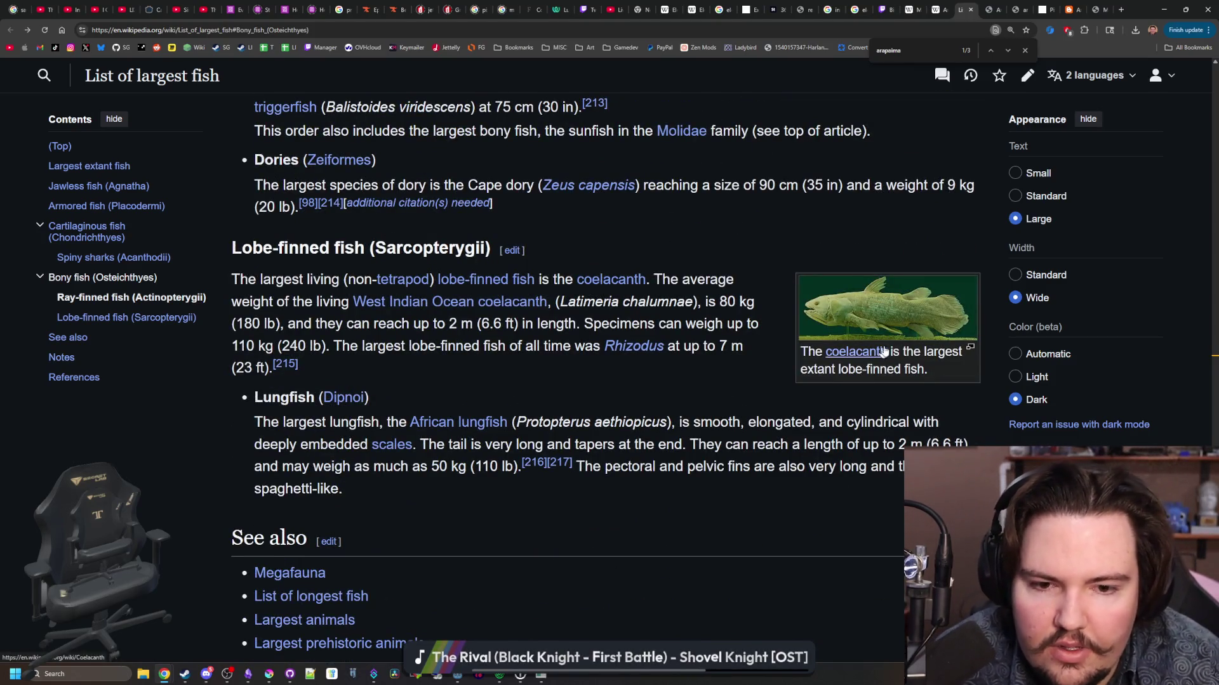
{"action": "mouse_move", "coordinate": [864, 355]}
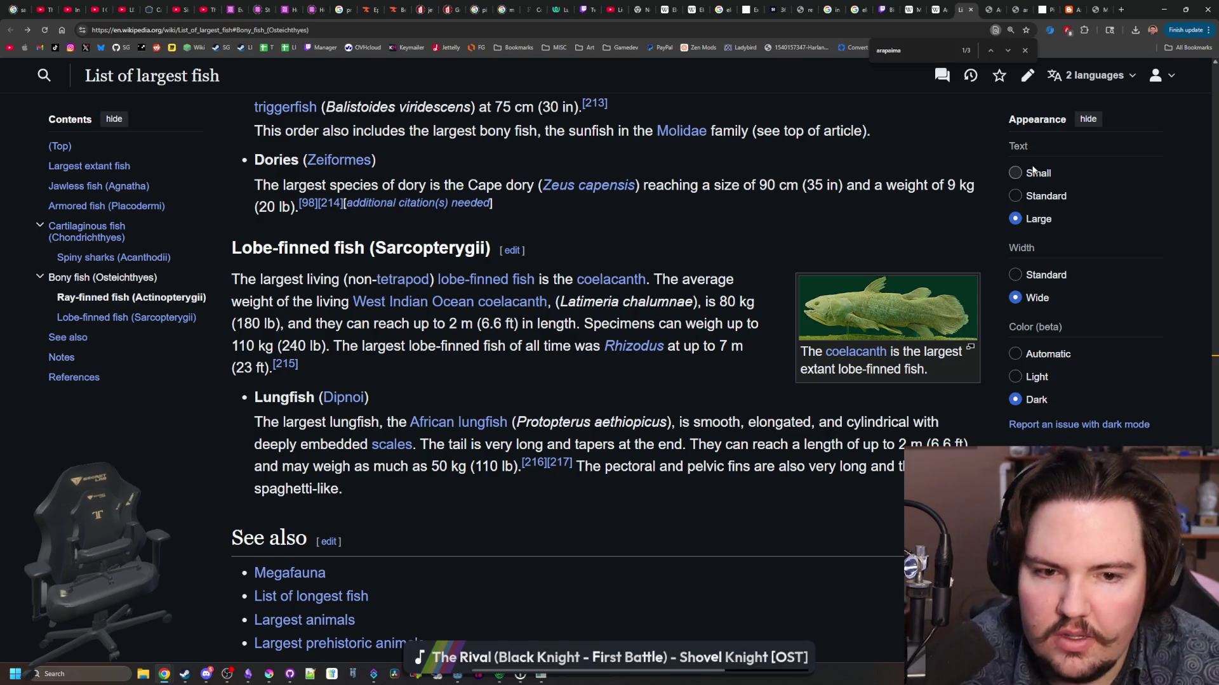
- Search Google for 'coelecanth' in a new tab and show the Images results
{"action": "left_click", "coordinate": [1118, 11]}
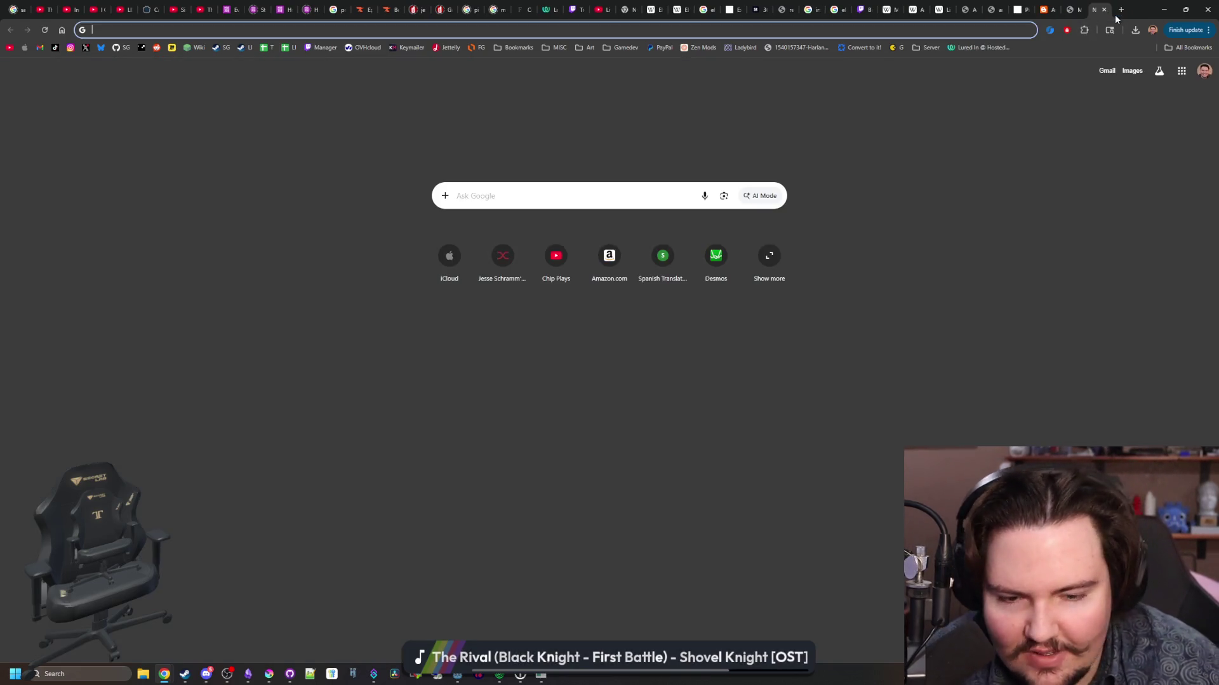
{"action": "type", "text": "coelecant"}
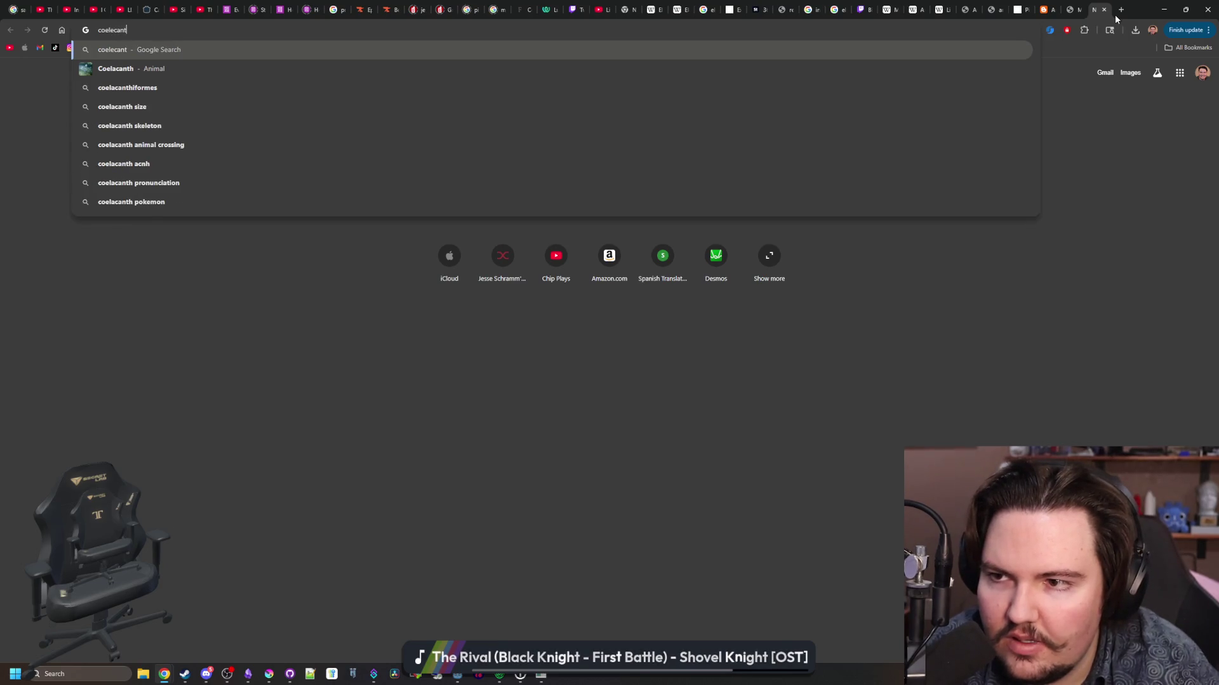
{"action": "type", "text": "h"}
{"action": "key", "text": "Return"}
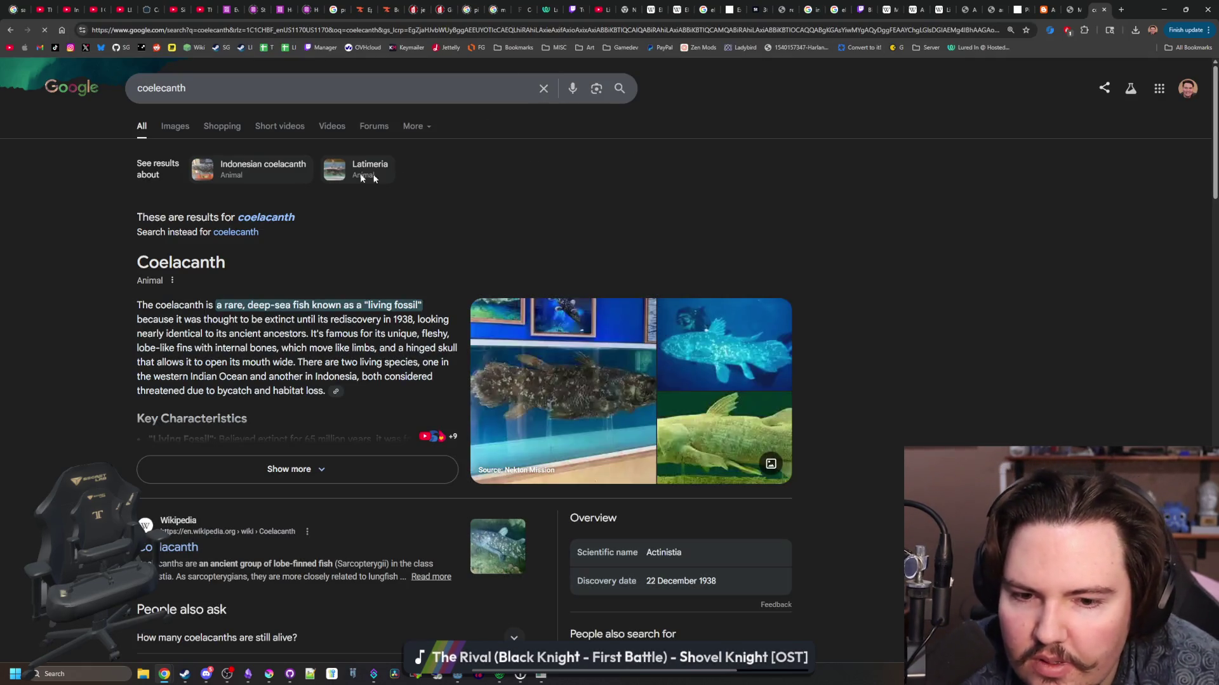
{"action": "left_click", "coordinate": [175, 126]}
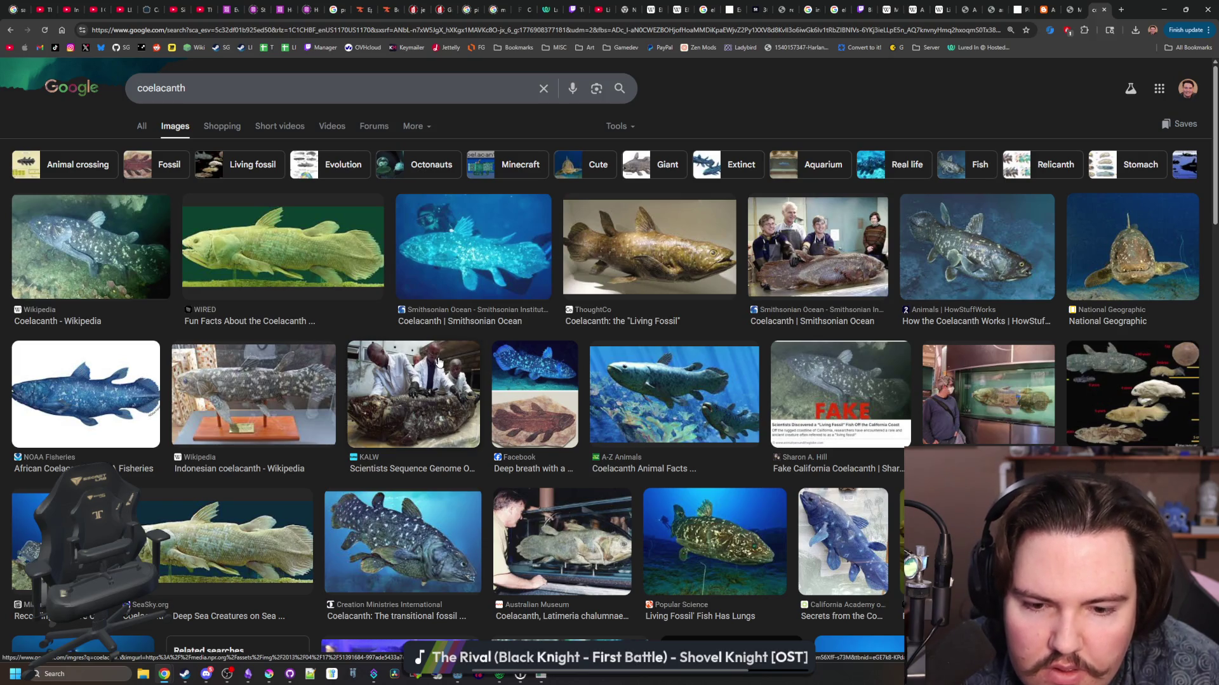
{"action": "scroll", "coordinate": [438, 362], "scroll_direction": "down", "scroll_amount": 5}
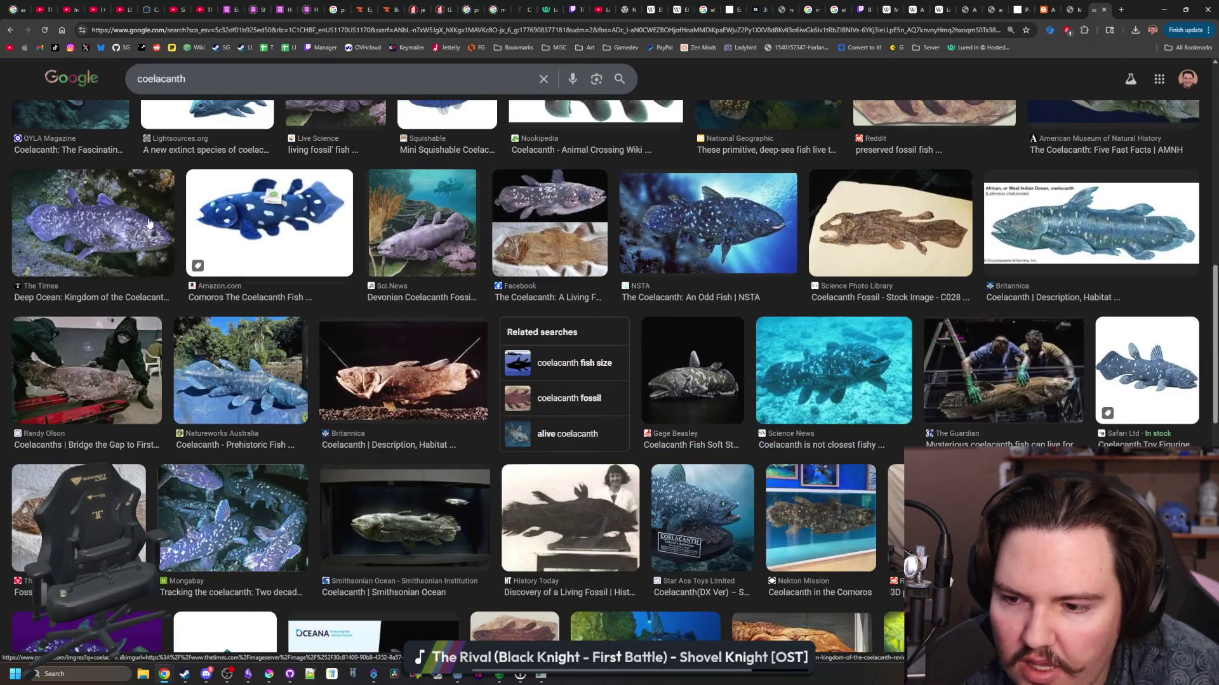
{"action": "scroll", "coordinate": [149, 223], "scroll_direction": "up", "scroll_amount": 10}
- Search Google Images for 'extinct biggest fish' and preview the Leedsichthys images
{"action": "left_click", "coordinate": [121, 97]}
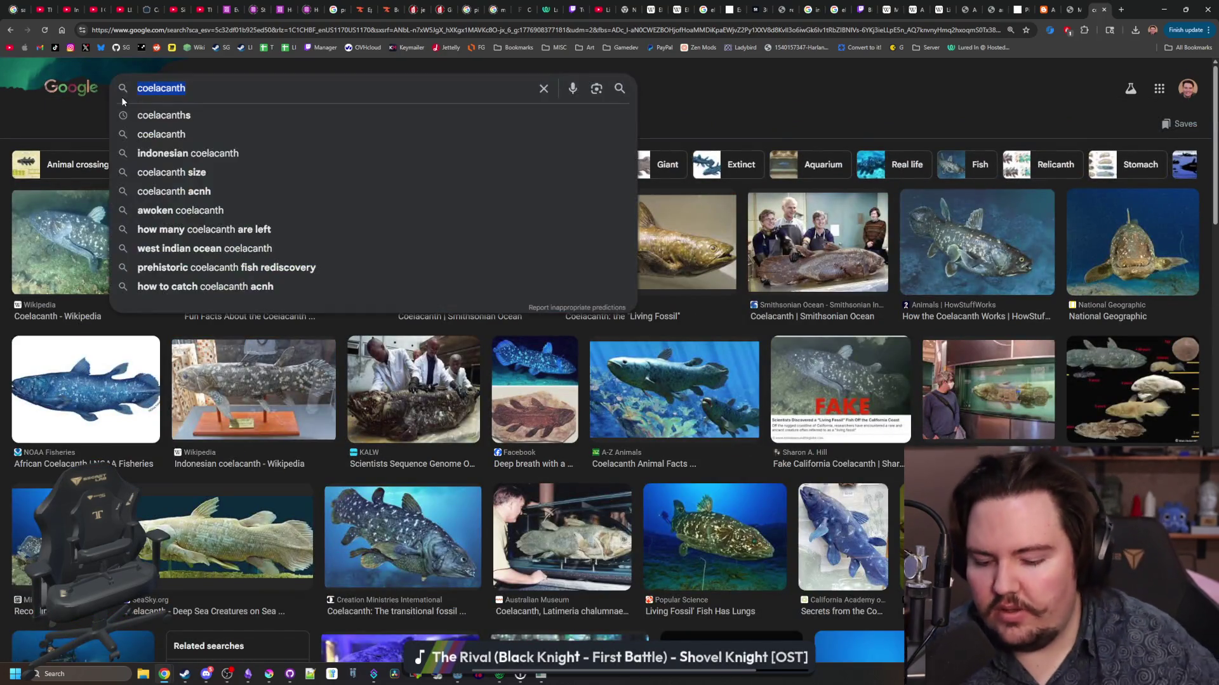
{"action": "type", "text": "extinct biggest "}
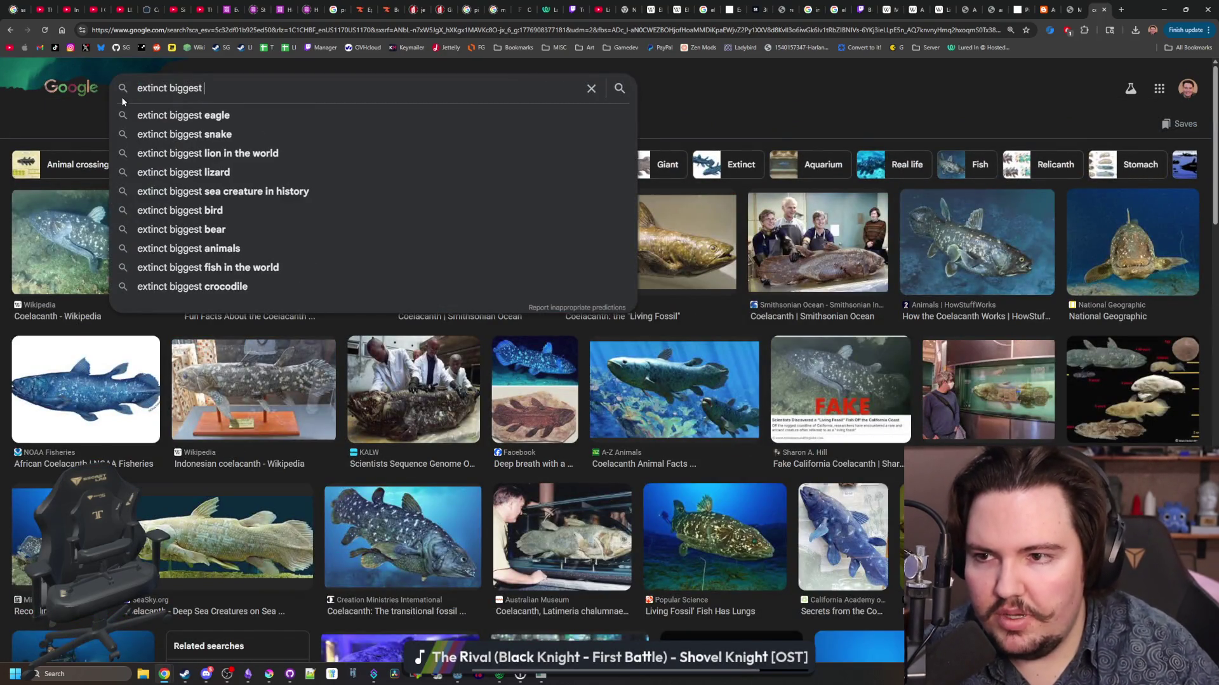
{"action": "type", "text": "fish"}
{"action": "key", "text": "Return"}
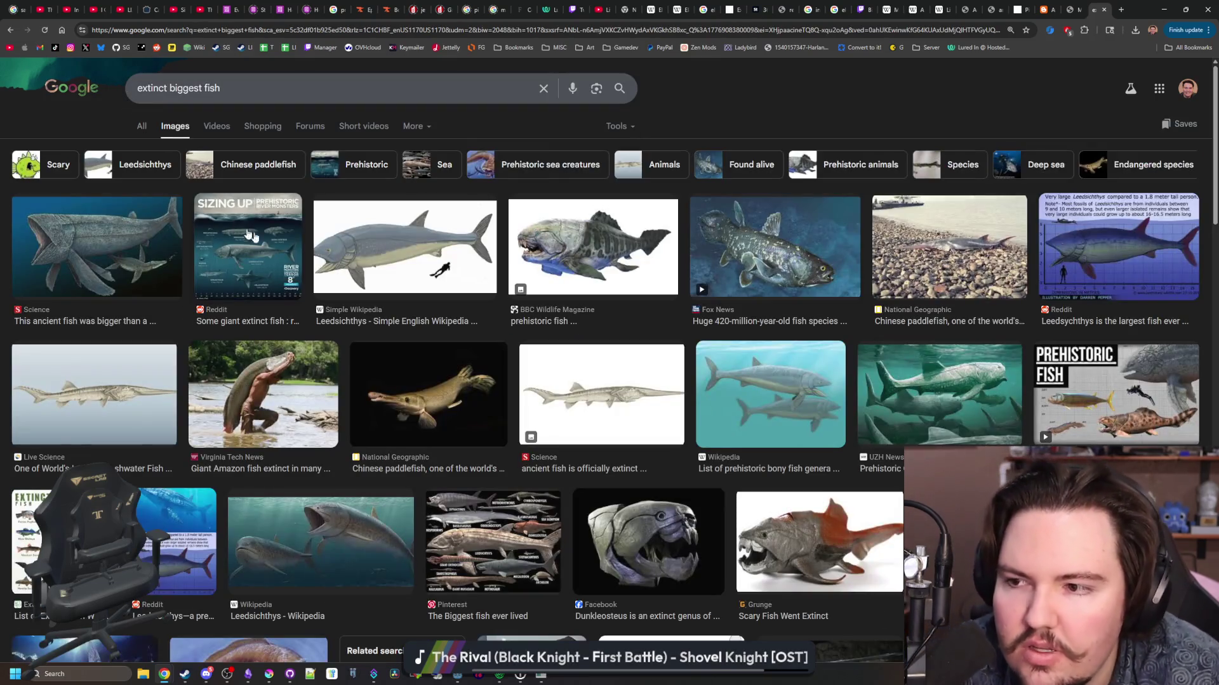
{"action": "left_click", "coordinate": [375, 233]}
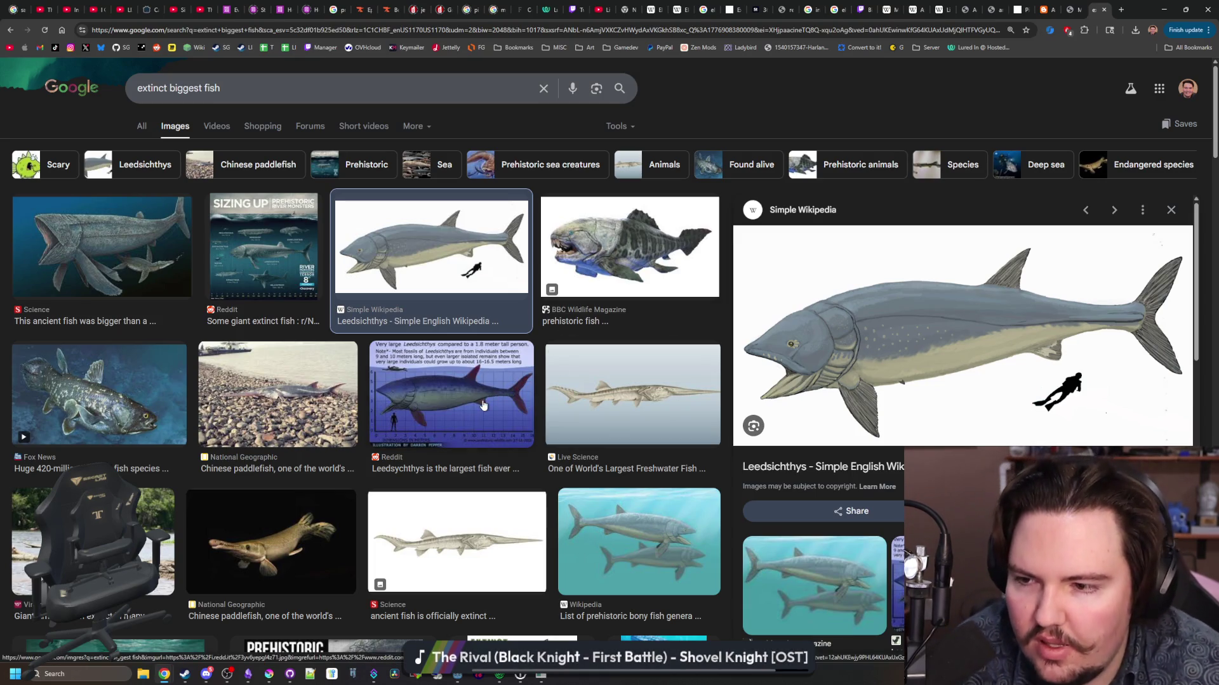
{"action": "left_click", "coordinate": [483, 406]}
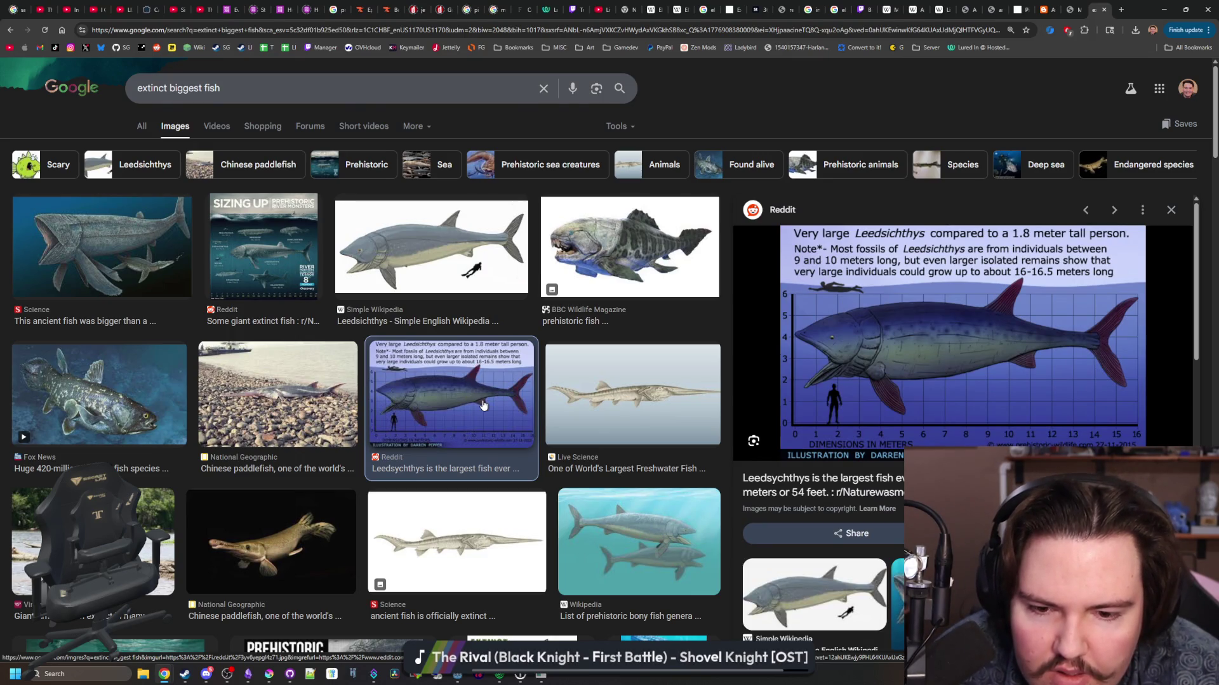
- Preview more results, including a giant open-mouthed fish and 'The Biggest fish ever lived' chart
{"action": "scroll", "coordinate": [483, 405], "scroll_direction": "down", "scroll_amount": 4}
{"action": "left_click", "coordinate": [659, 316]}
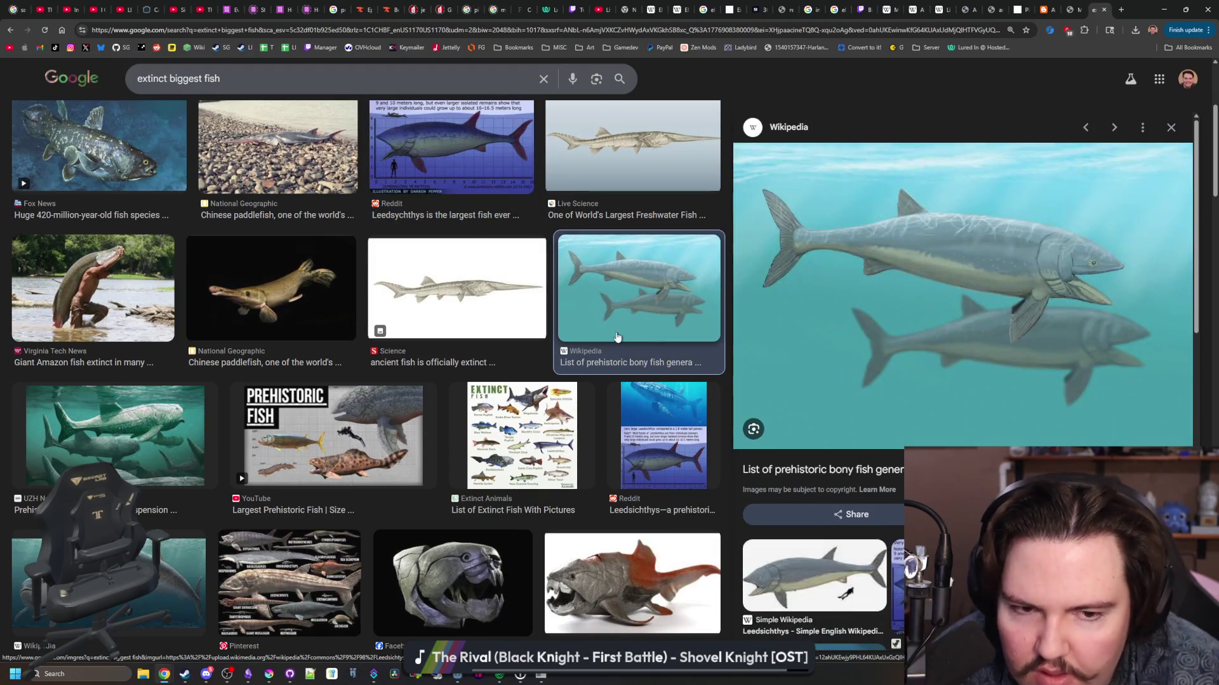
{"action": "scroll", "coordinate": [617, 337], "scroll_direction": "up", "scroll_amount": 4}
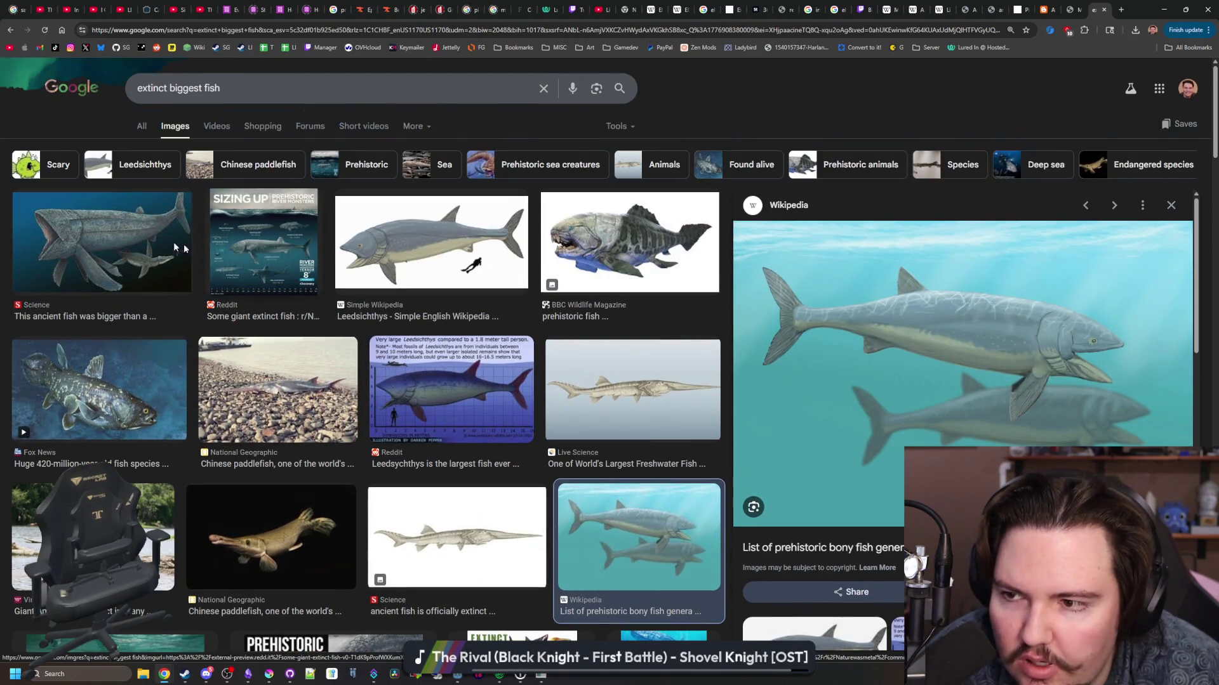
{"action": "left_click", "coordinate": [101, 258]}
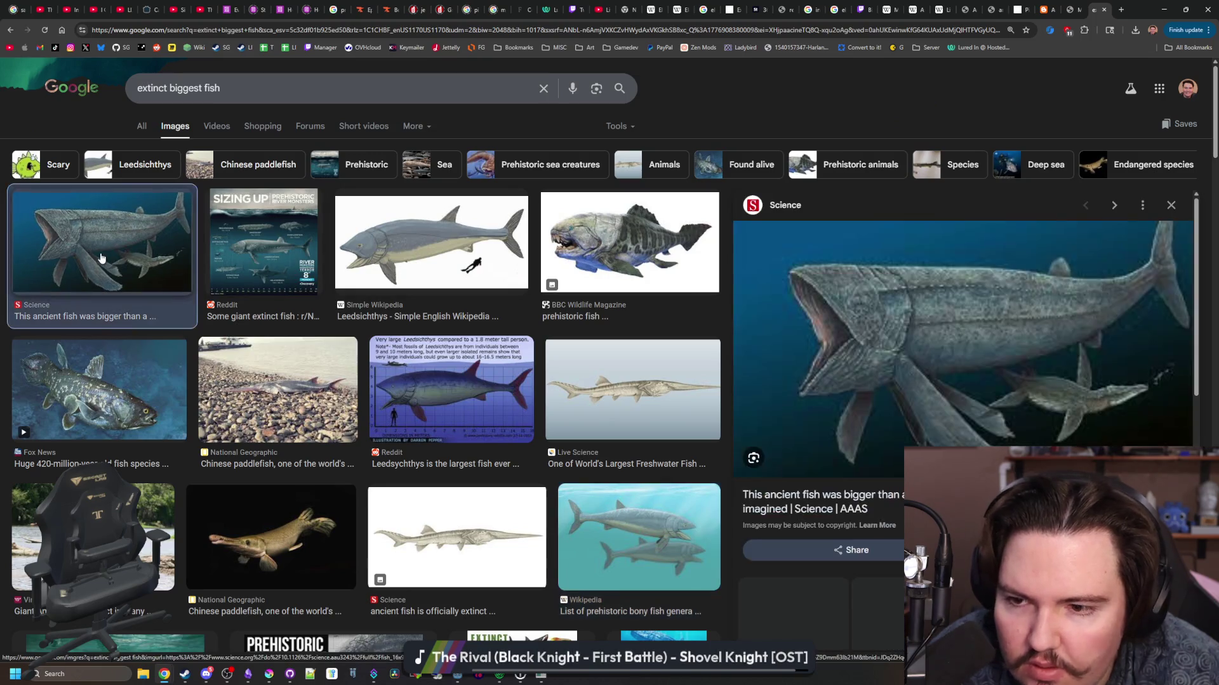
{"action": "left_click", "coordinate": [346, 247]}
{"action": "scroll", "coordinate": [315, 254], "scroll_direction": "down", "scroll_amount": 5}
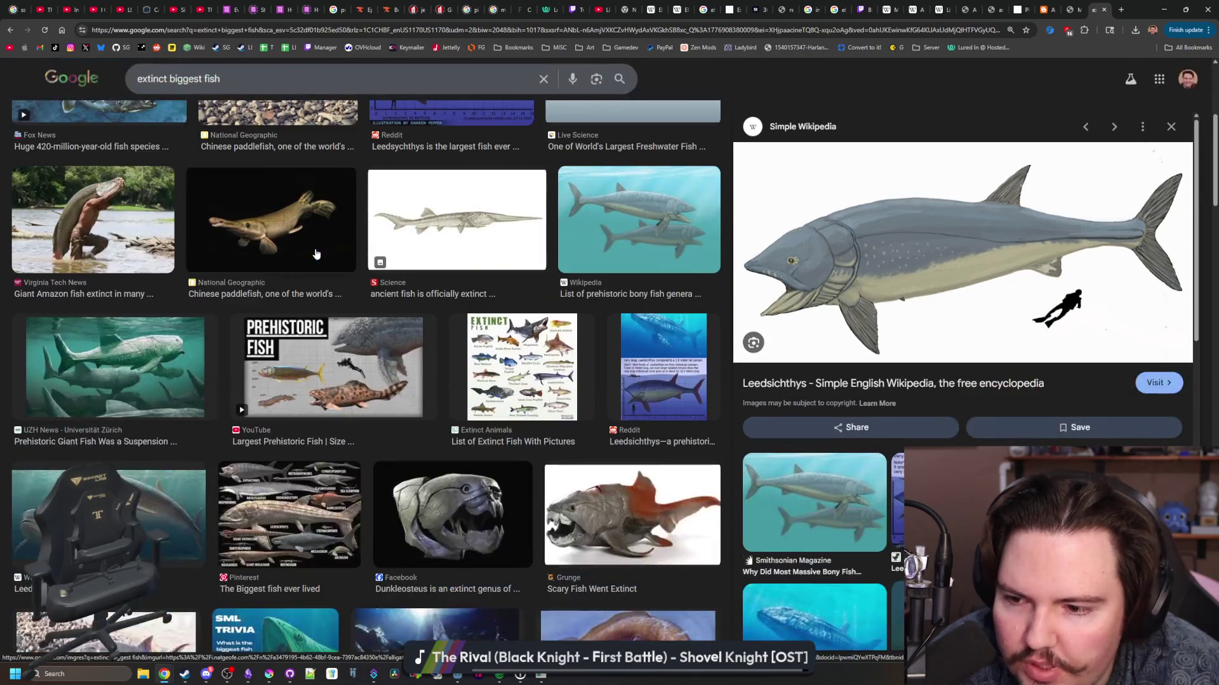
{"action": "scroll", "coordinate": [315, 254], "scroll_direction": "down", "scroll_amount": 1}
{"action": "left_click", "coordinate": [288, 450]}
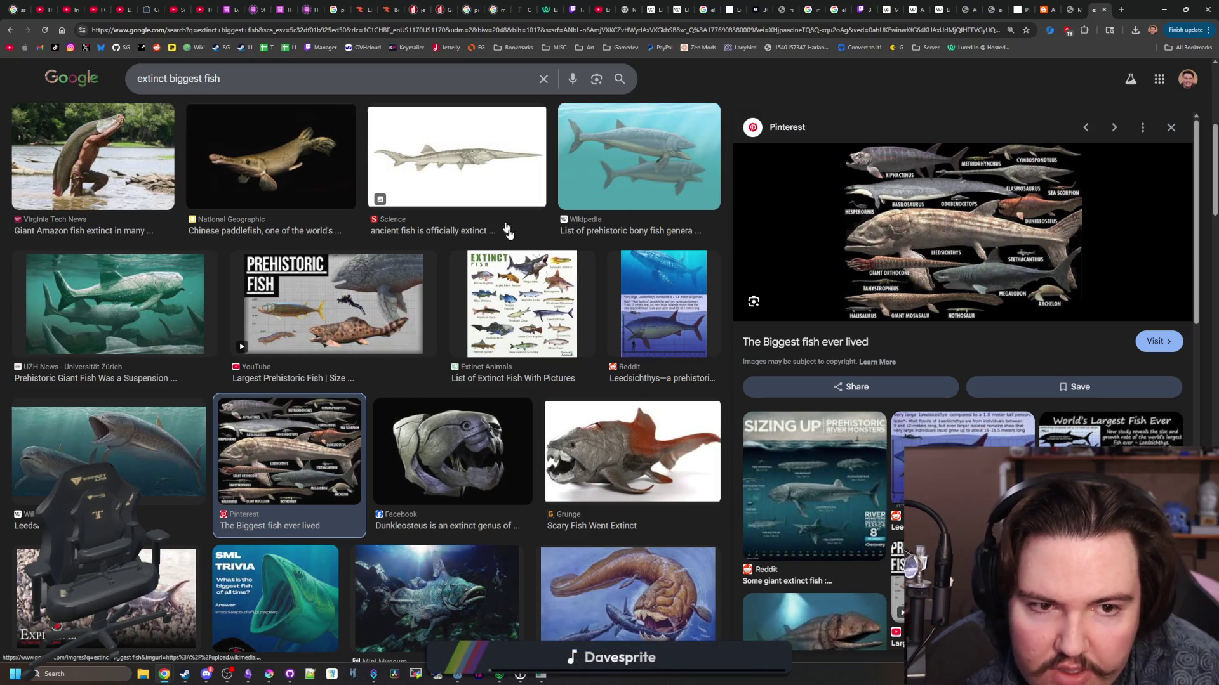
- Preview the ResearchGate diagram comparing the largest extinct marine fish
{"action": "scroll", "coordinate": [439, 320], "scroll_direction": "down", "scroll_amount": 3}
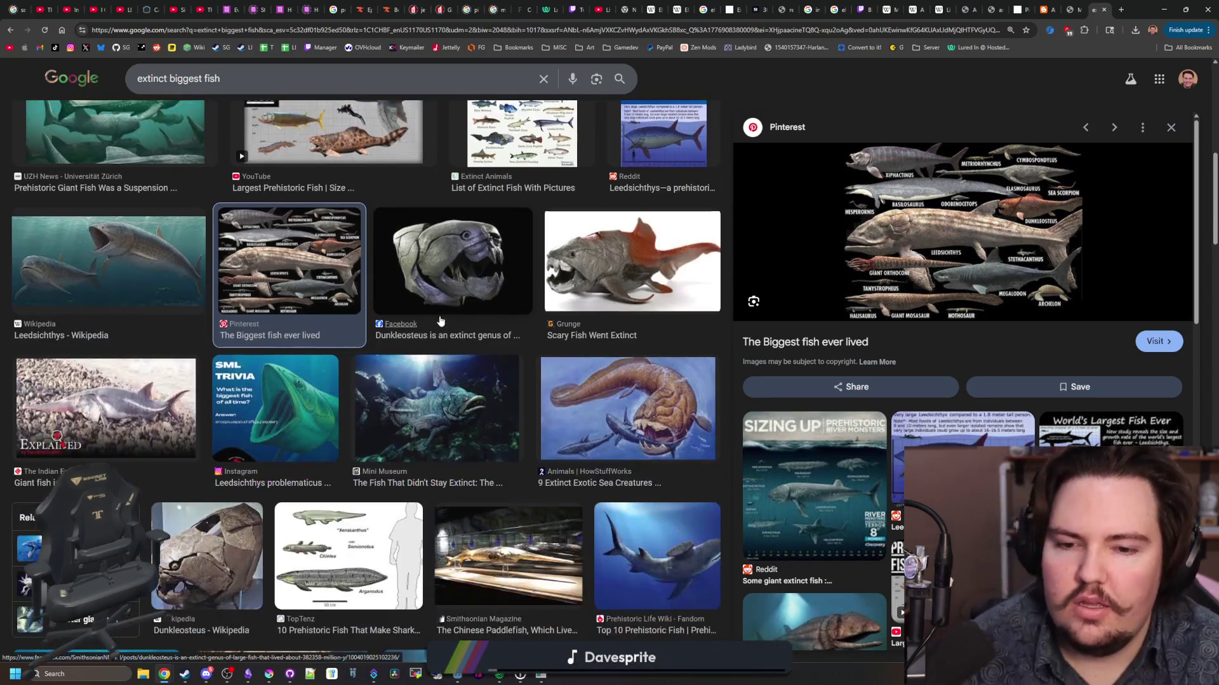
{"action": "scroll", "coordinate": [440, 321], "scroll_direction": "down", "scroll_amount": 4}
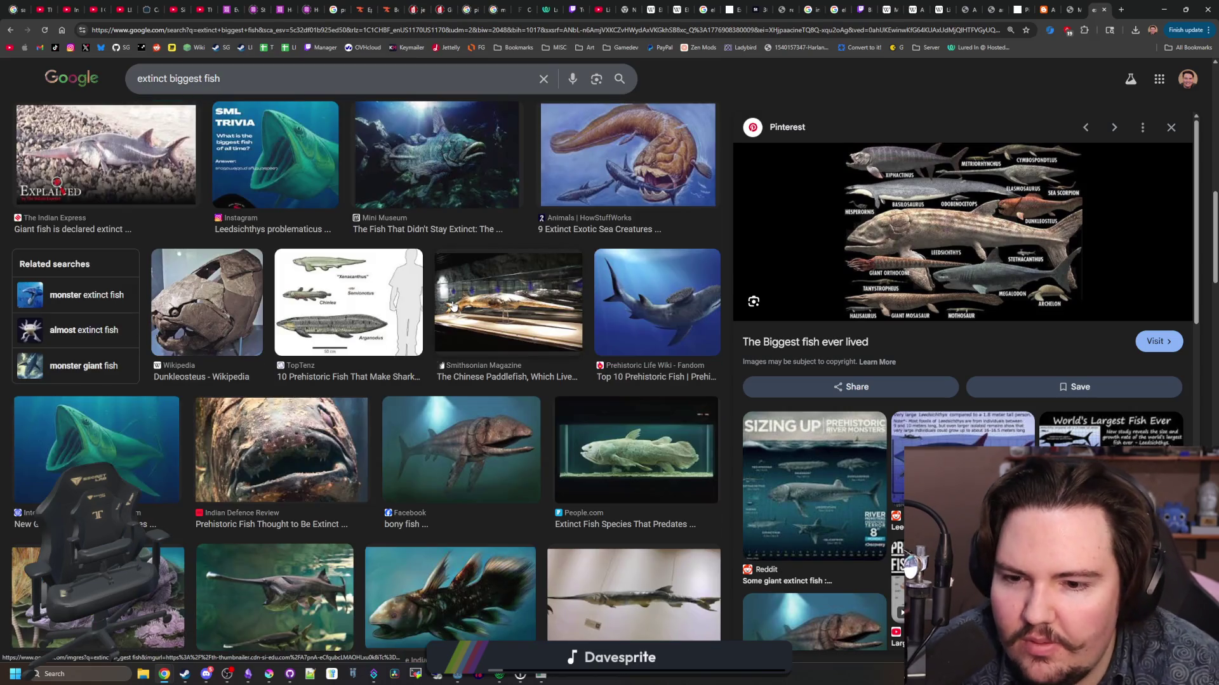
{"action": "scroll", "coordinate": [453, 306], "scroll_direction": "down", "scroll_amount": 3}
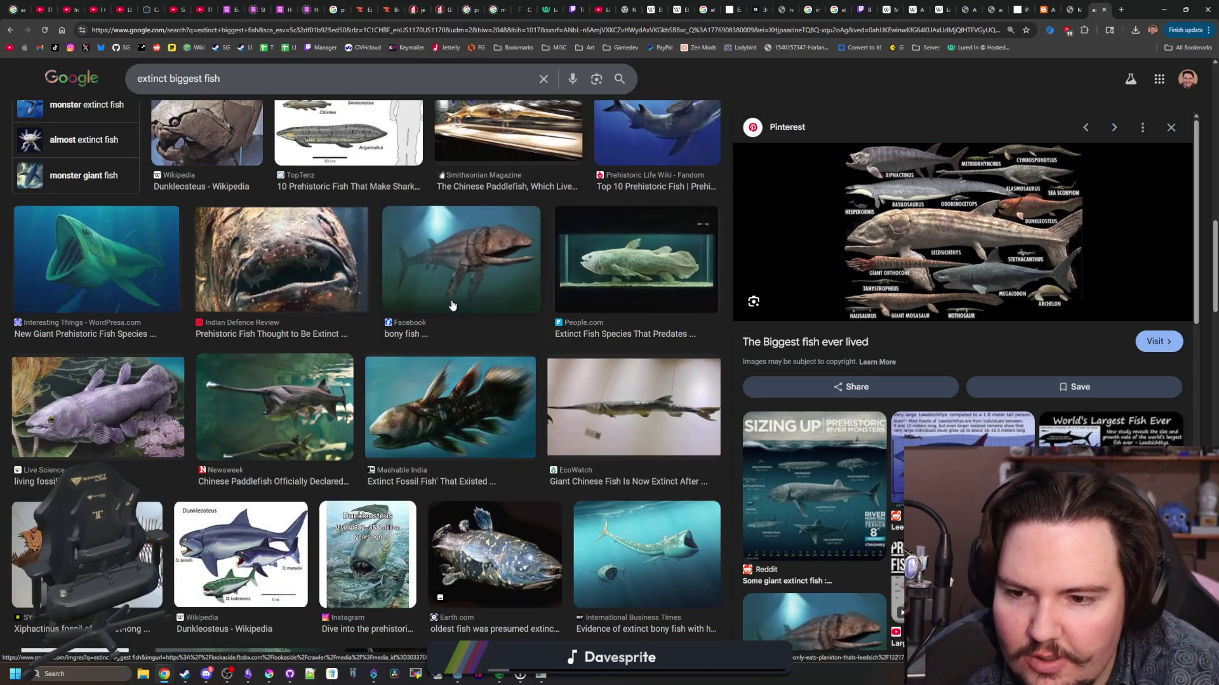
{"action": "scroll", "coordinate": [453, 306], "scroll_direction": "down", "scroll_amount": 1}
{"action": "scroll", "coordinate": [453, 306], "scroll_direction": "down", "scroll_amount": 1}
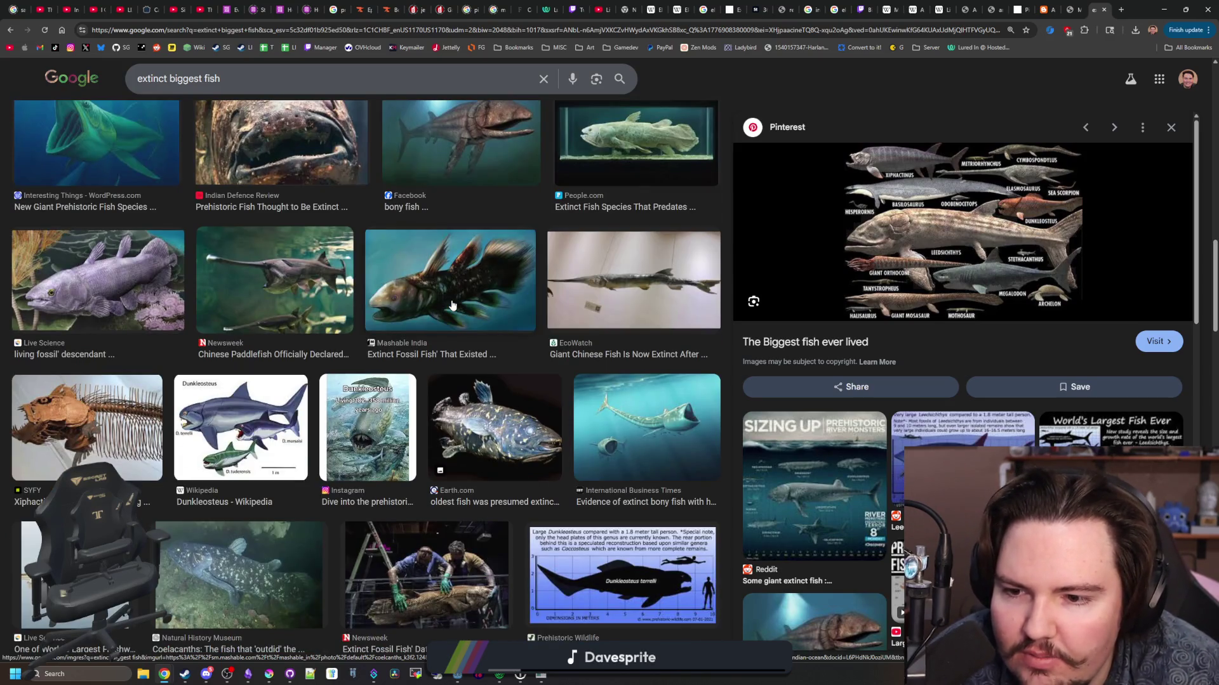
{"action": "scroll", "coordinate": [452, 379], "scroll_direction": "down", "scroll_amount": 2}
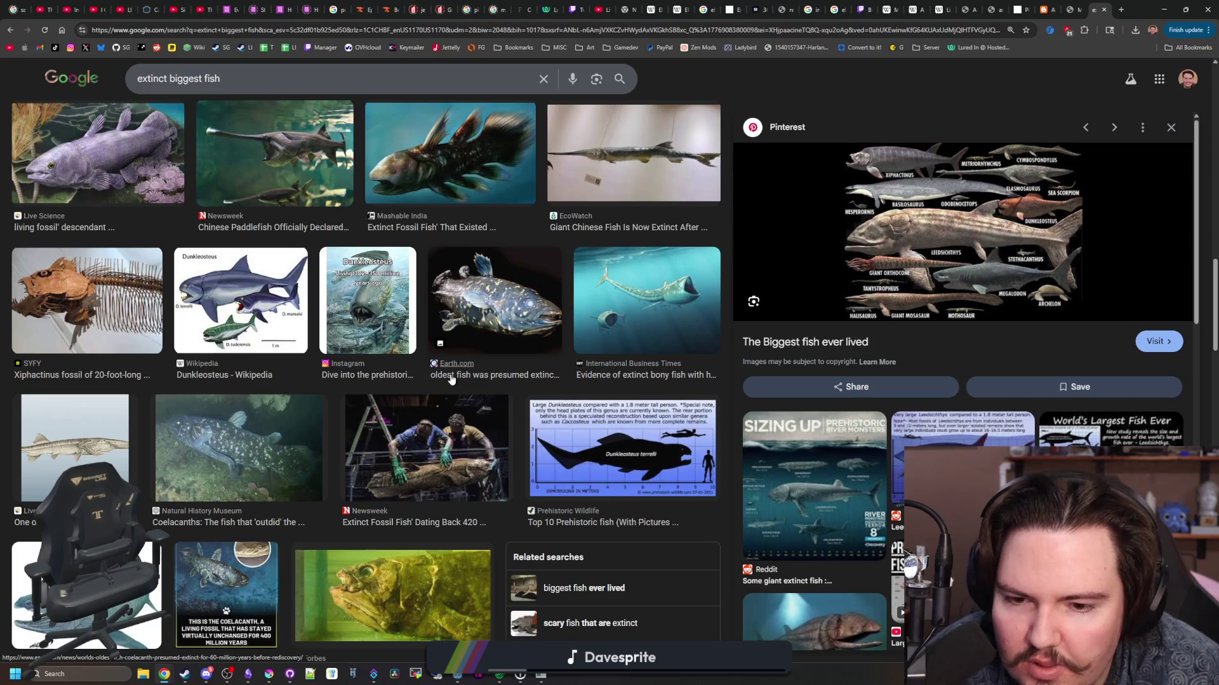
{"action": "scroll", "coordinate": [451, 378], "scroll_direction": "down", "scroll_amount": 2}
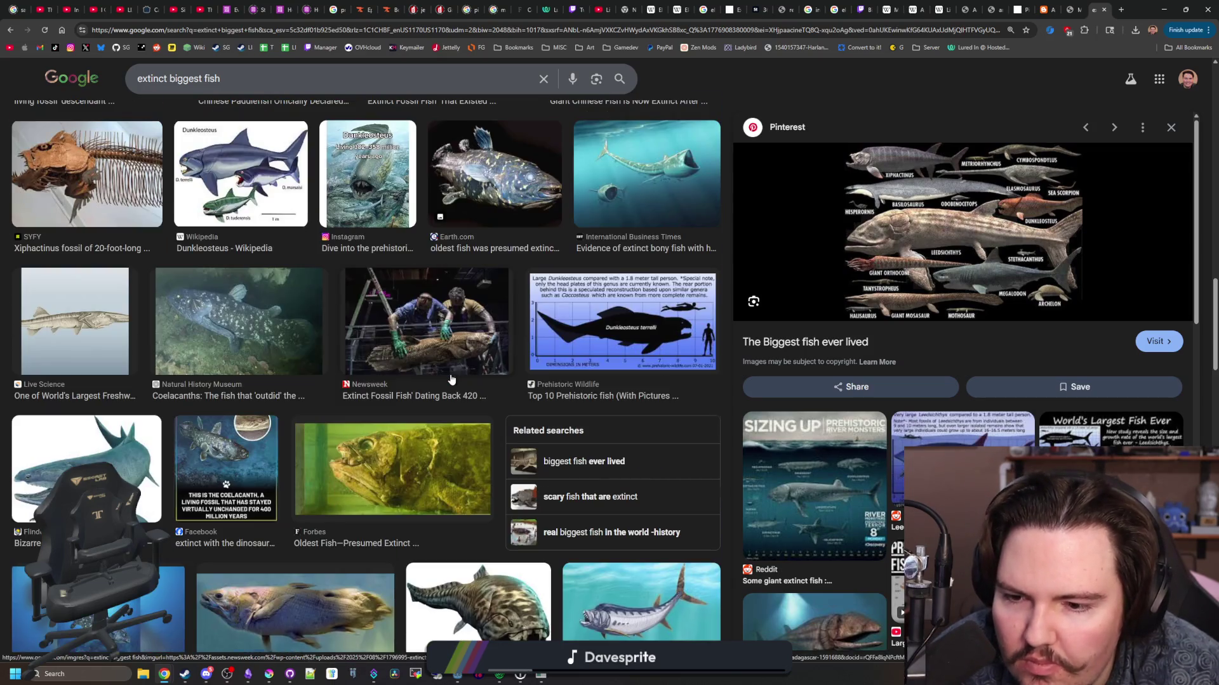
{"action": "scroll", "coordinate": [451, 379], "scroll_direction": "down", "scroll_amount": 3}
{"action": "scroll", "coordinate": [451, 379], "scroll_direction": "down", "scroll_amount": 1}
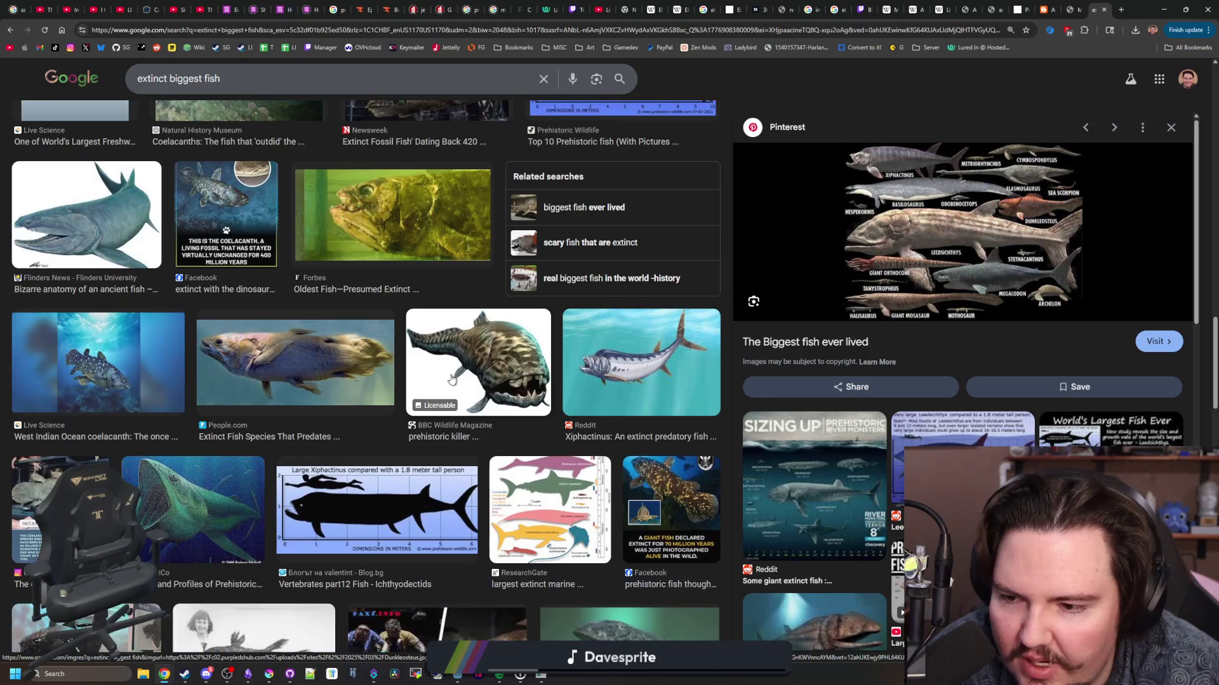
{"action": "scroll", "coordinate": [451, 379], "scroll_direction": "down", "scroll_amount": 2}
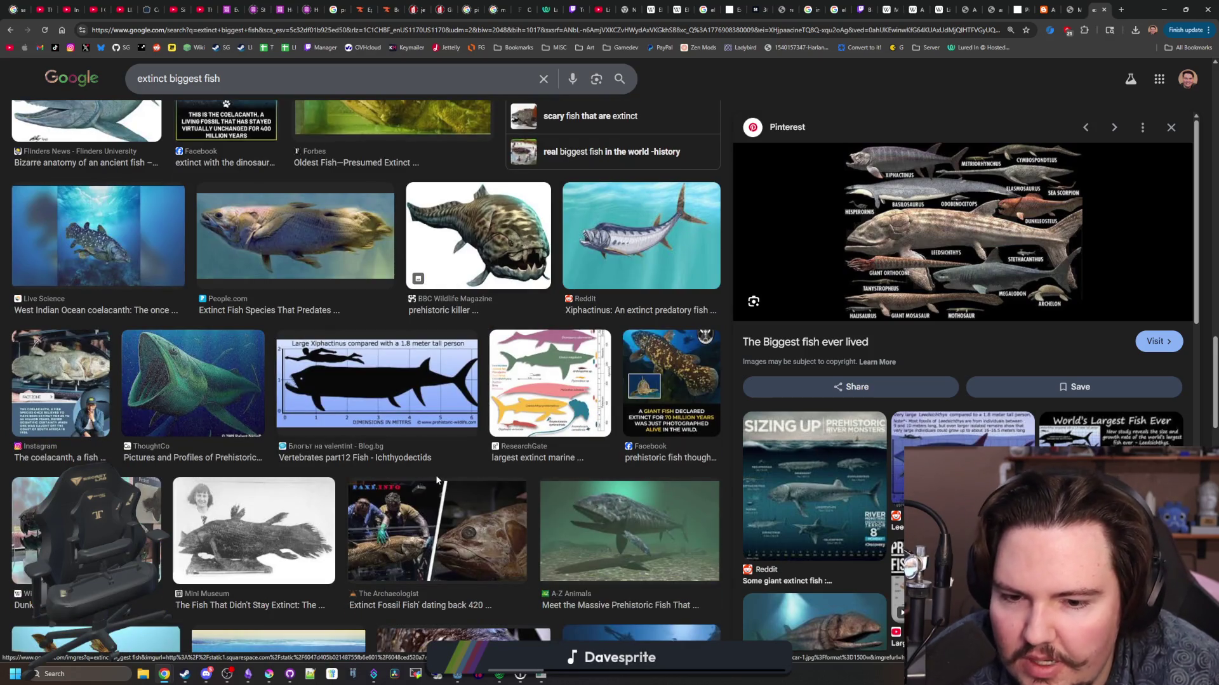
{"action": "left_click", "coordinate": [567, 432]}
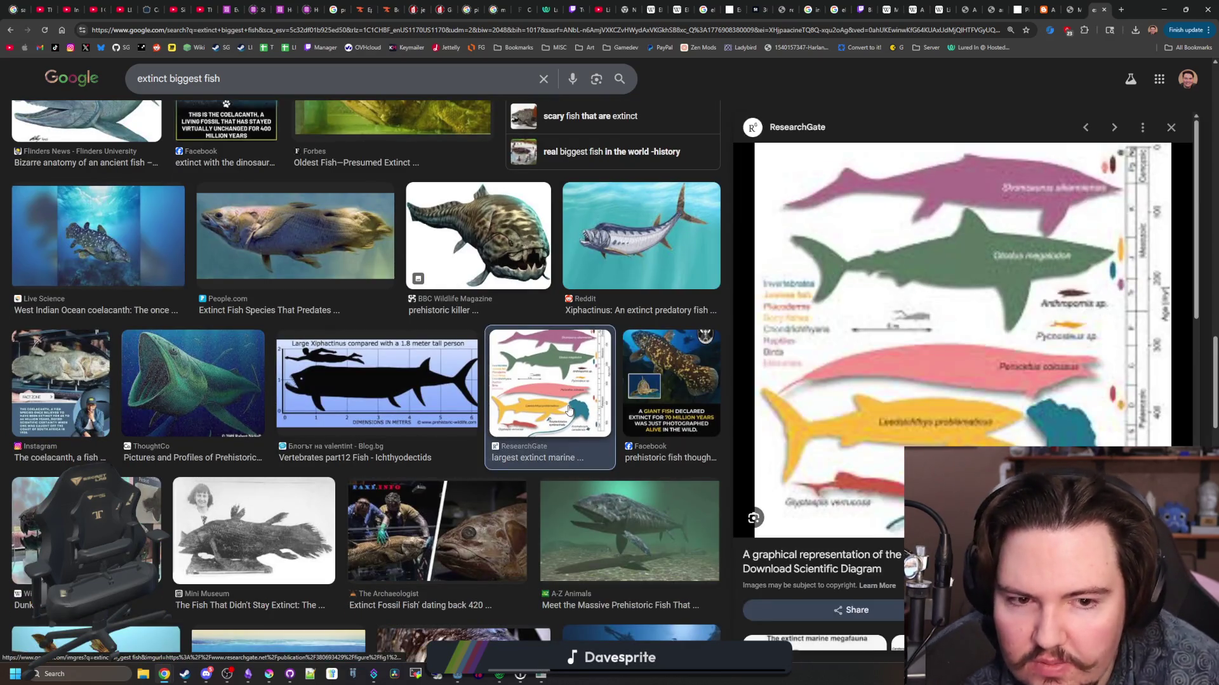
{"action": "scroll", "coordinate": [546, 418], "scroll_direction": "down", "scroll_amount": 2}
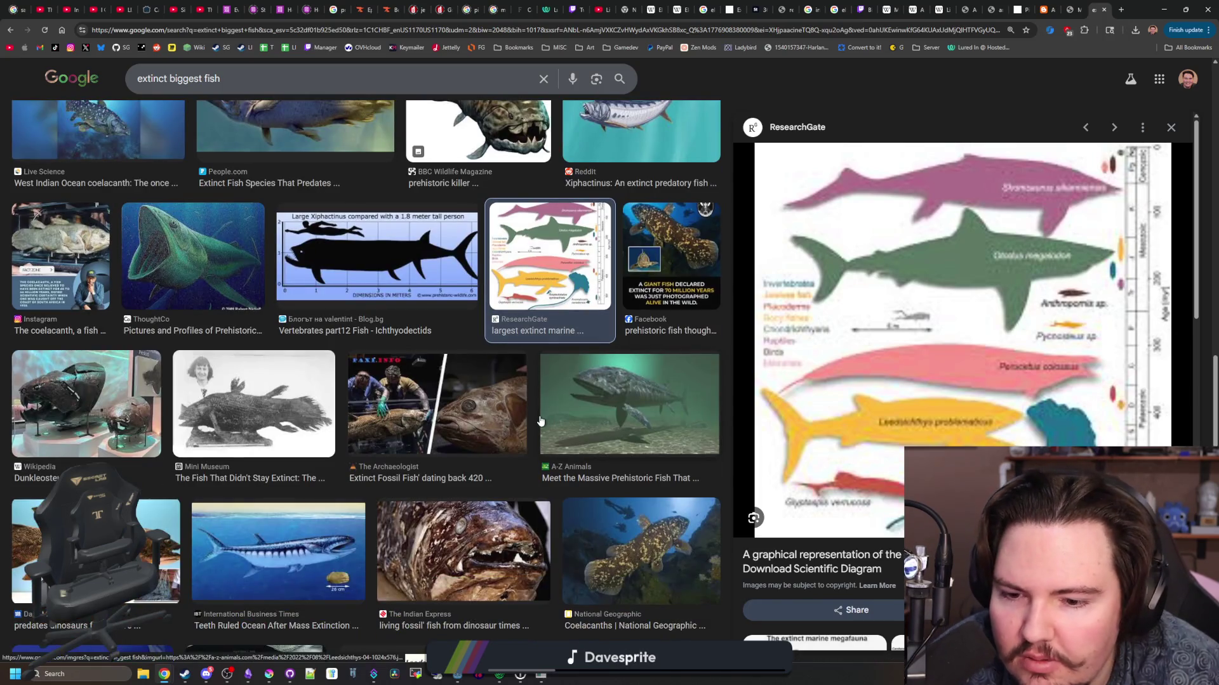
{"action": "scroll", "coordinate": [527, 421], "scroll_direction": "down", "scroll_amount": 3}
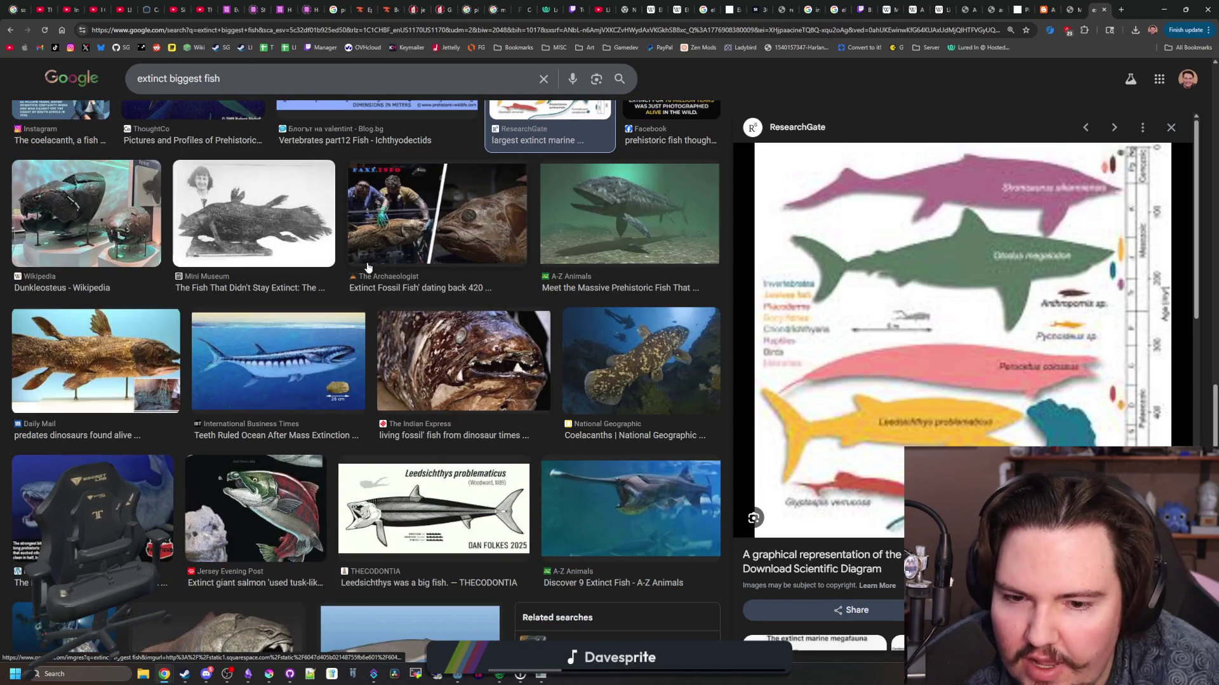
{"action": "scroll", "coordinate": [356, 254], "scroll_direction": "down", "scroll_amount": 4}
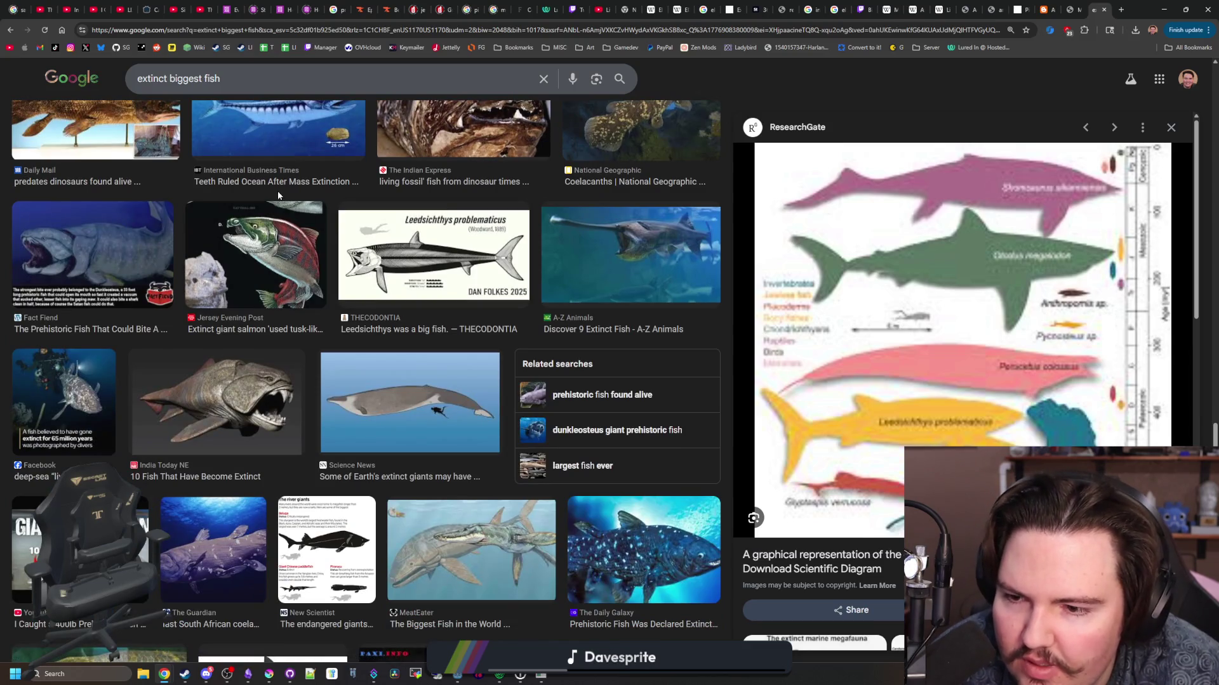
{"action": "scroll", "coordinate": [276, 190], "scroll_direction": "down", "scroll_amount": 4}
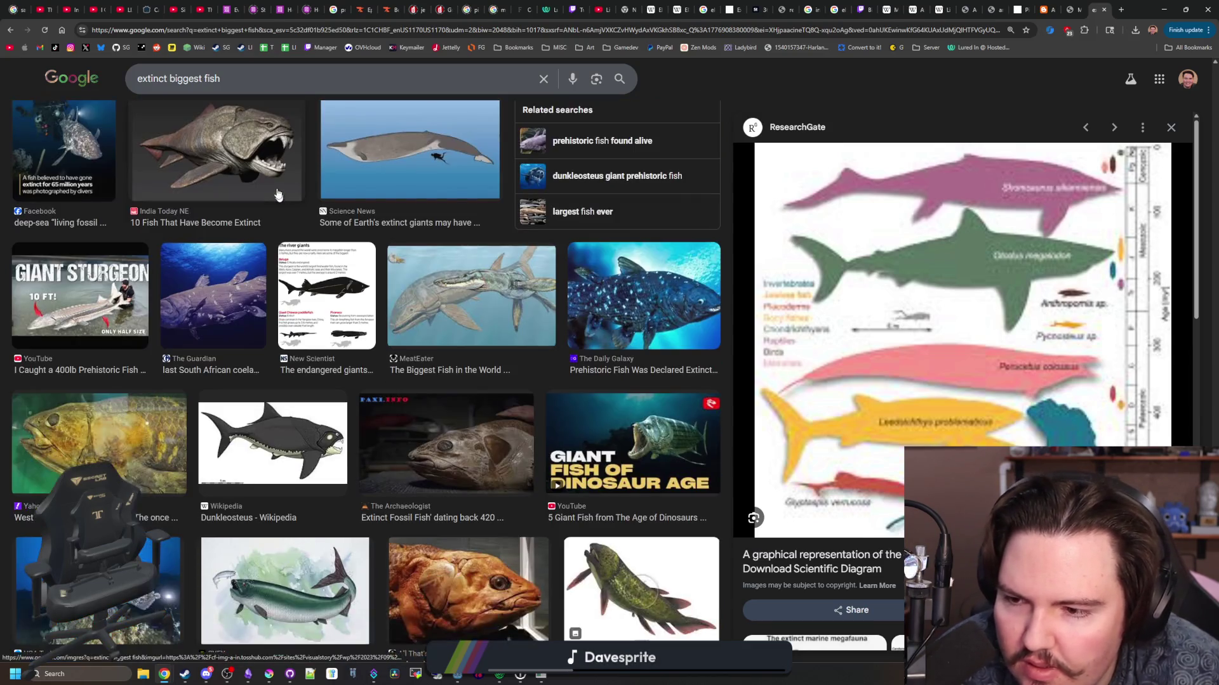
{"action": "scroll", "coordinate": [343, 117], "scroll_direction": "down", "scroll_amount": 6}
{"action": "scroll", "coordinate": [369, 112], "scroll_direction": "up", "scroll_amount": 2}
- Search the web for 'blue whale' and scroll through the results
{"action": "left_click", "coordinate": [372, 32]}
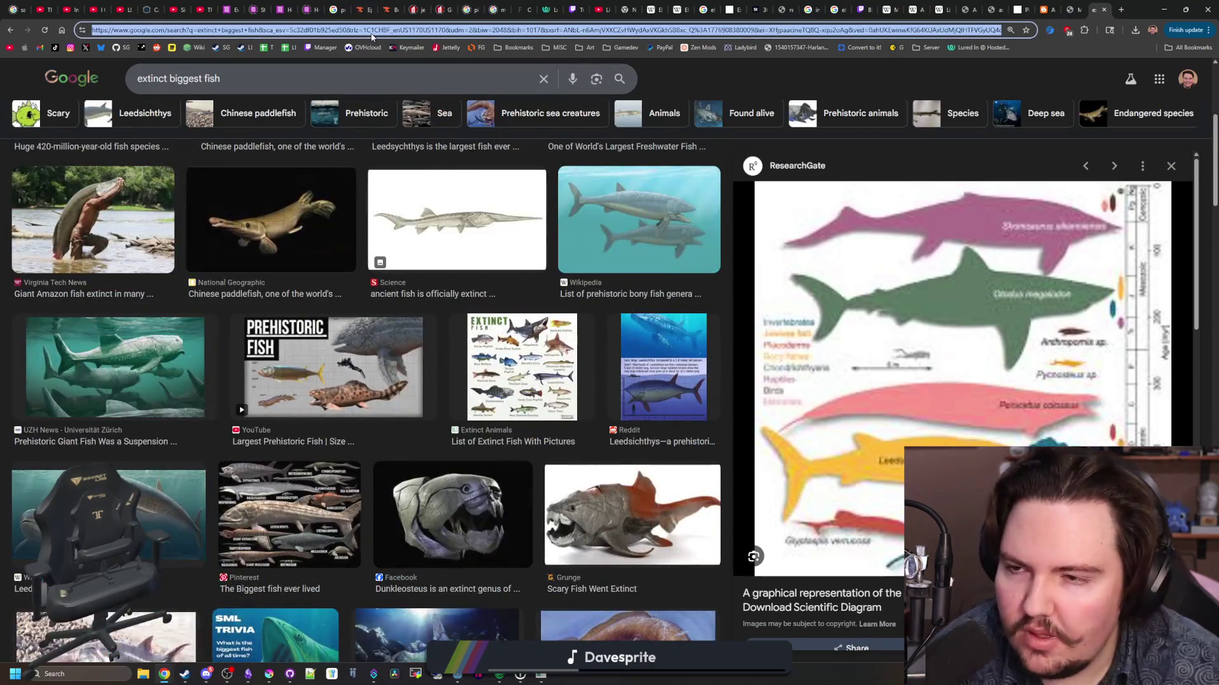
{"action": "type", "text": "blue wha"}
{"action": "key", "text": "Return"}
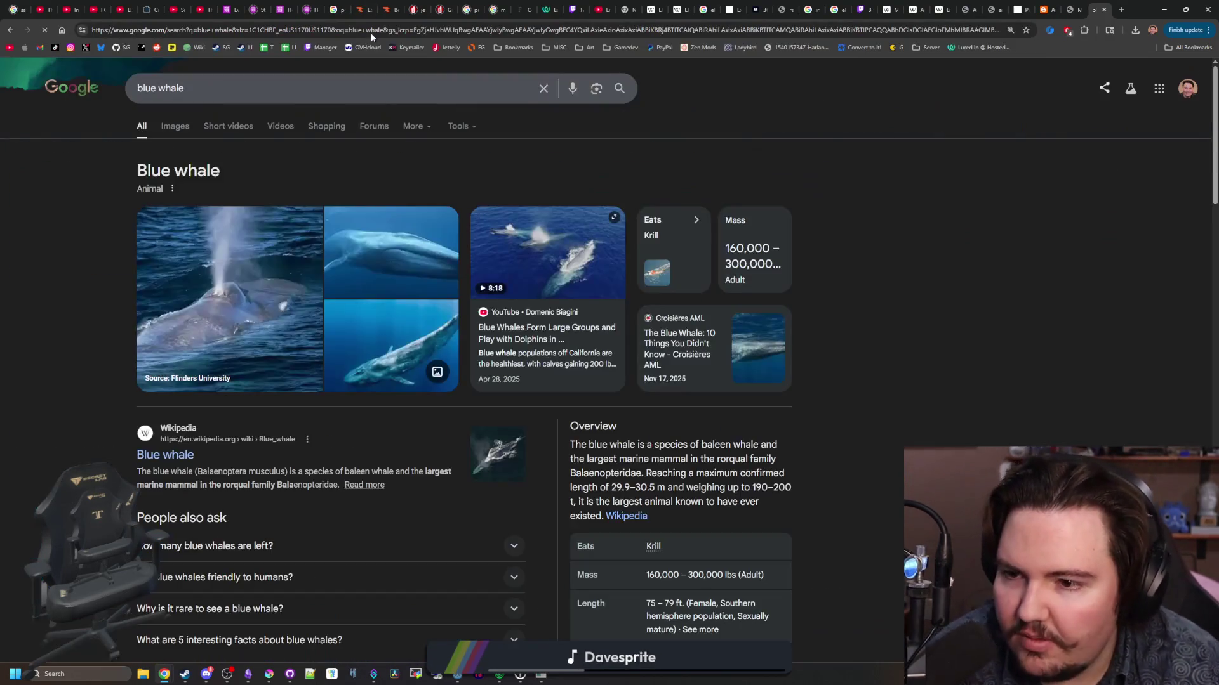
{"action": "scroll", "coordinate": [616, 327], "scroll_direction": "down", "scroll_amount": 2}
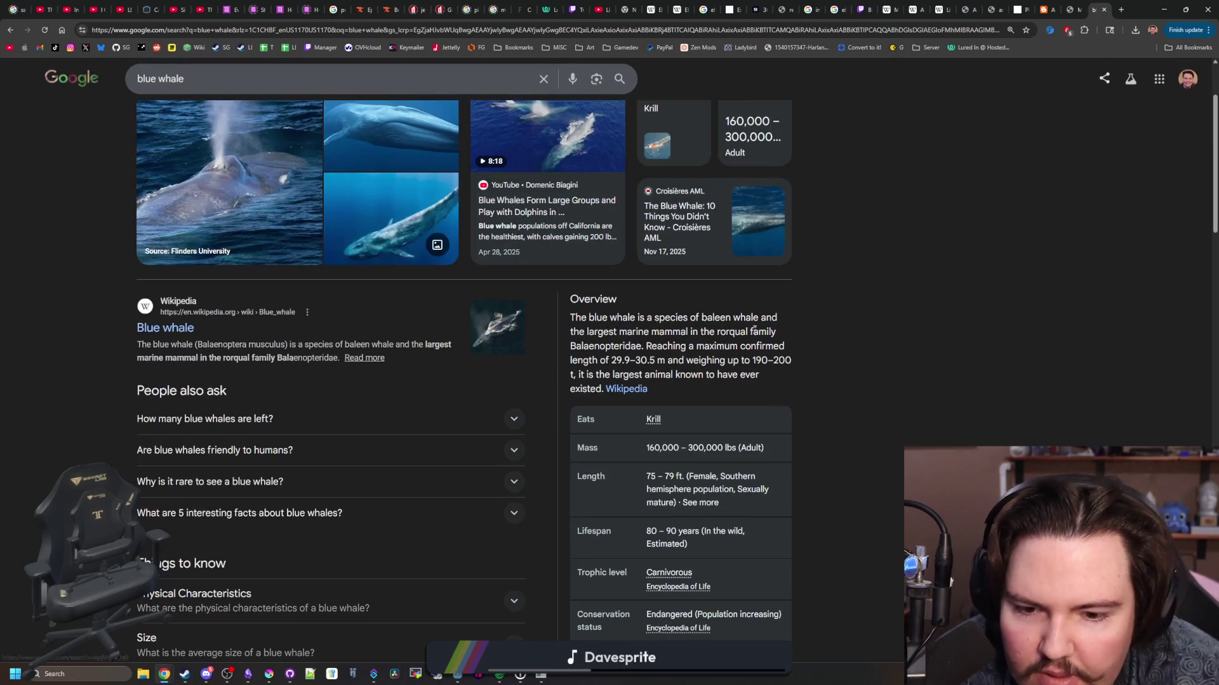
{"action": "scroll", "coordinate": [756, 330], "scroll_direction": "down", "scroll_amount": 1}
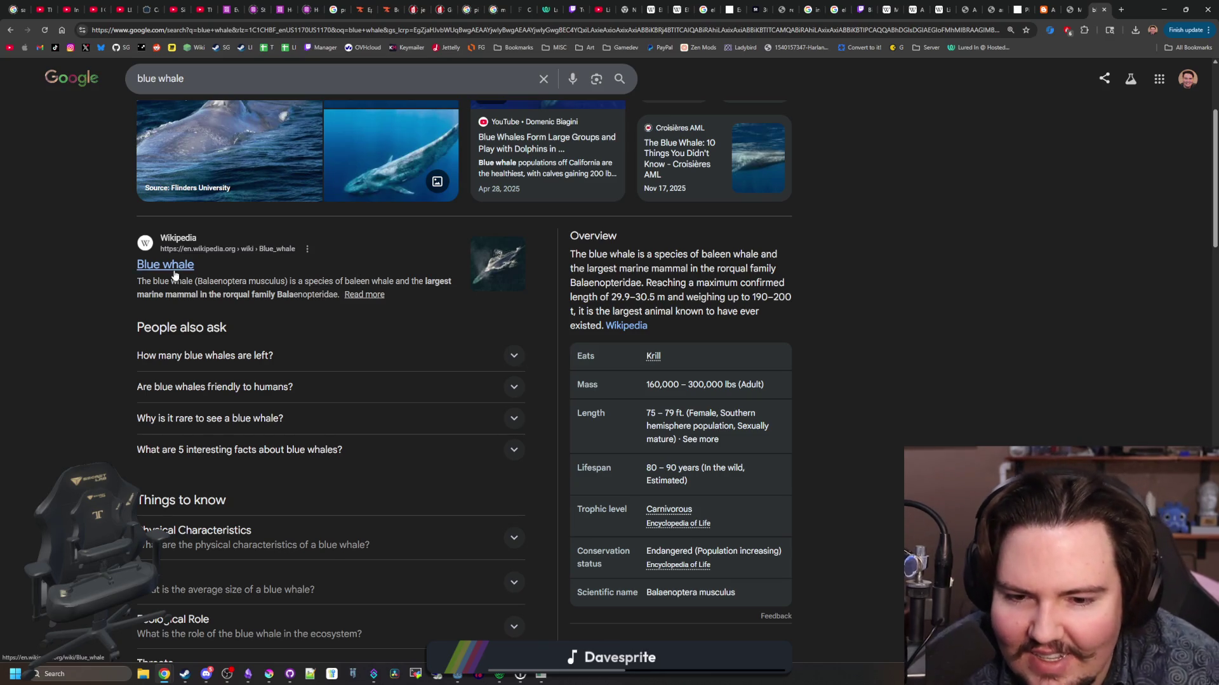
{"action": "scroll", "coordinate": [168, 273], "scroll_direction": "up", "scroll_amount": 3}
- In Image results, preview the Britannica, Australian Antarctic Program and Wikipedia blue whale photos
{"action": "left_click", "coordinate": [176, 130]}
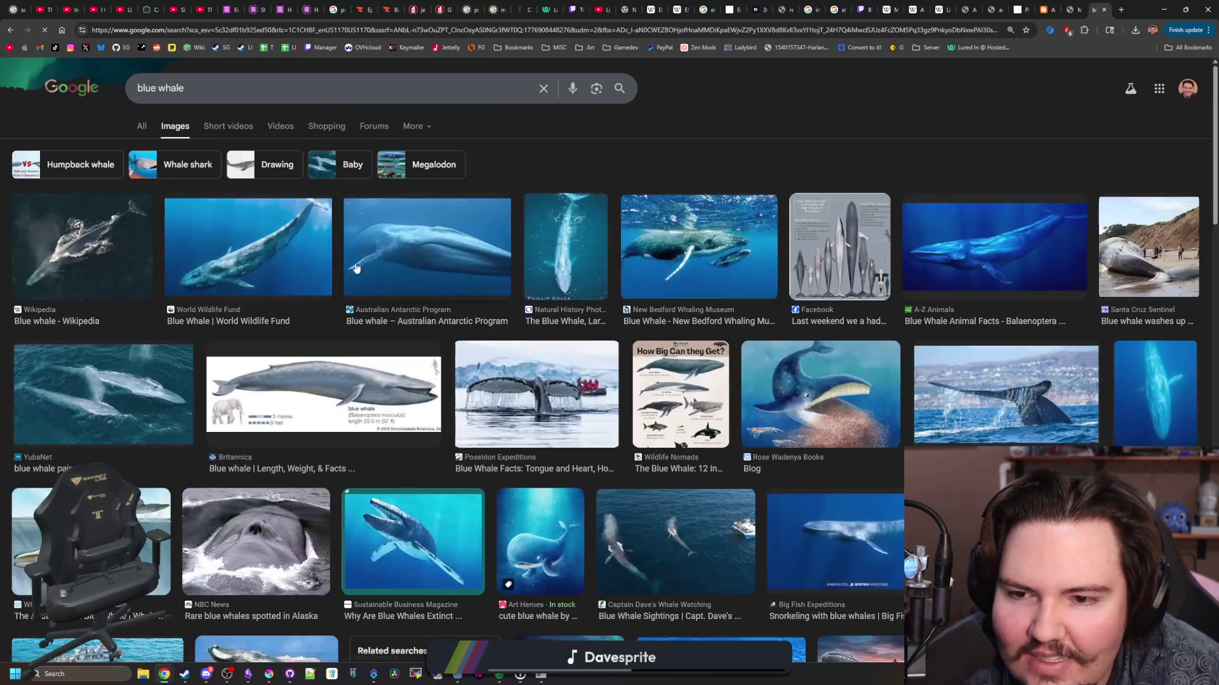
{"action": "left_click", "coordinate": [397, 376]}
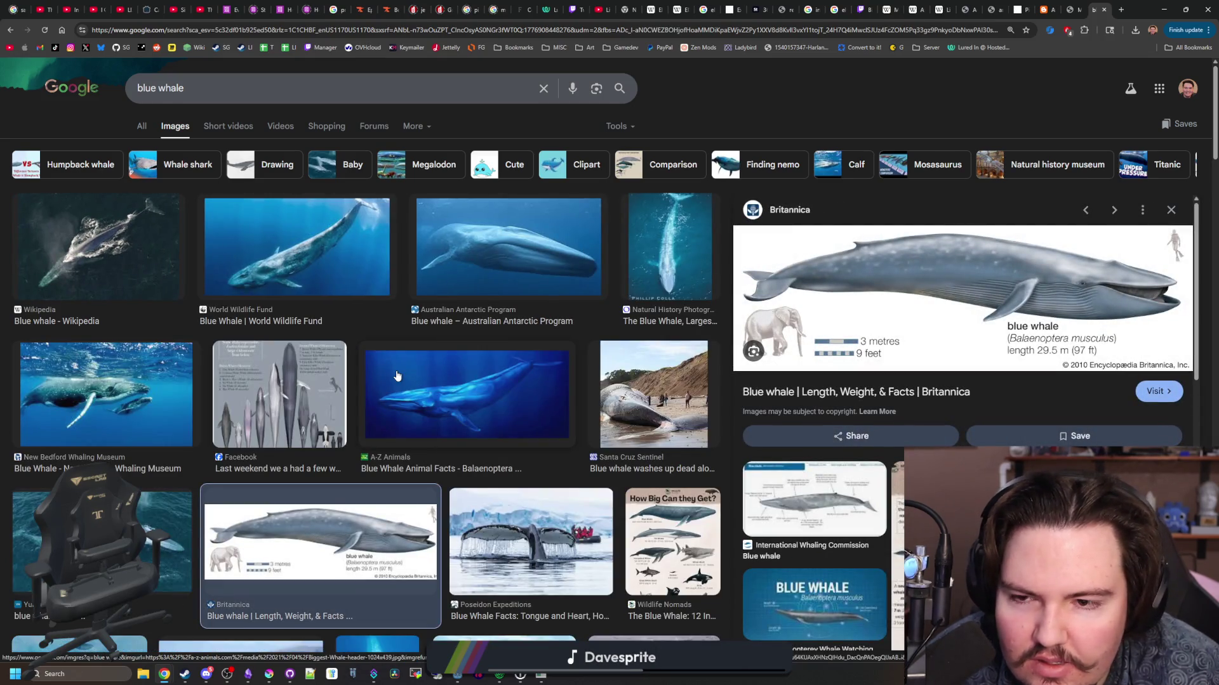
{"action": "left_click", "coordinate": [514, 243]}
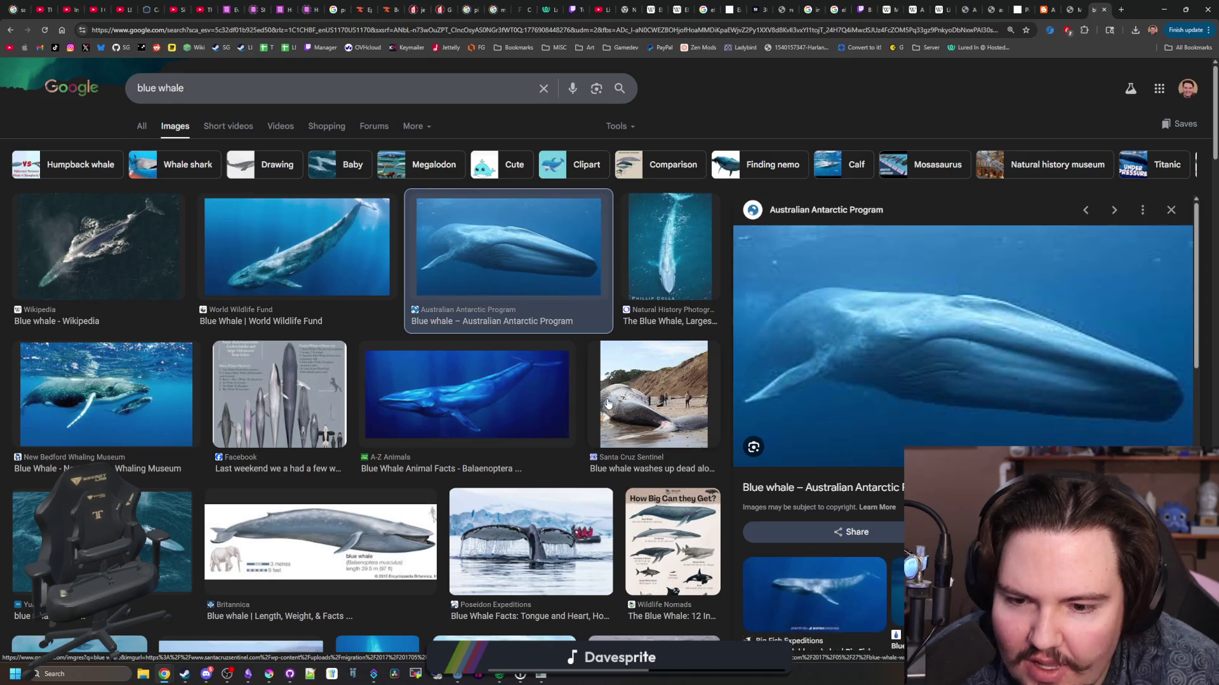
{"action": "left_click", "coordinate": [156, 279]}
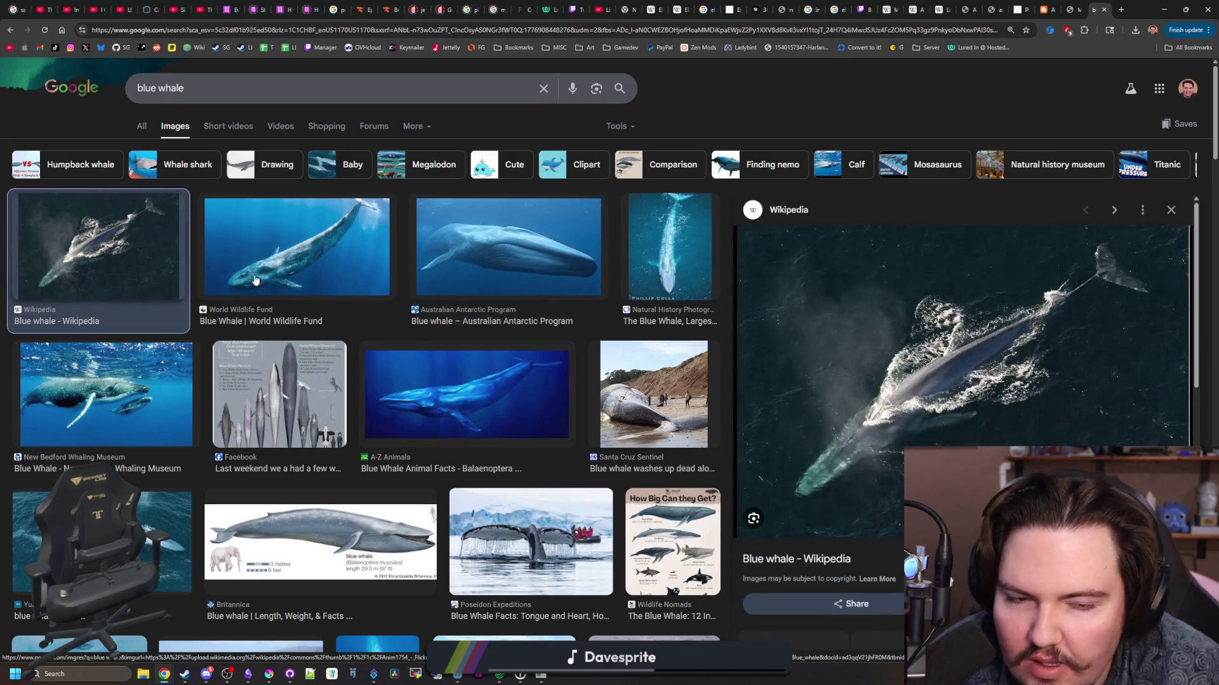
{"action": "left_click", "coordinate": [438, 266]}
{"action": "scroll", "coordinate": [426, 239], "scroll_direction": "down", "scroll_amount": 3}
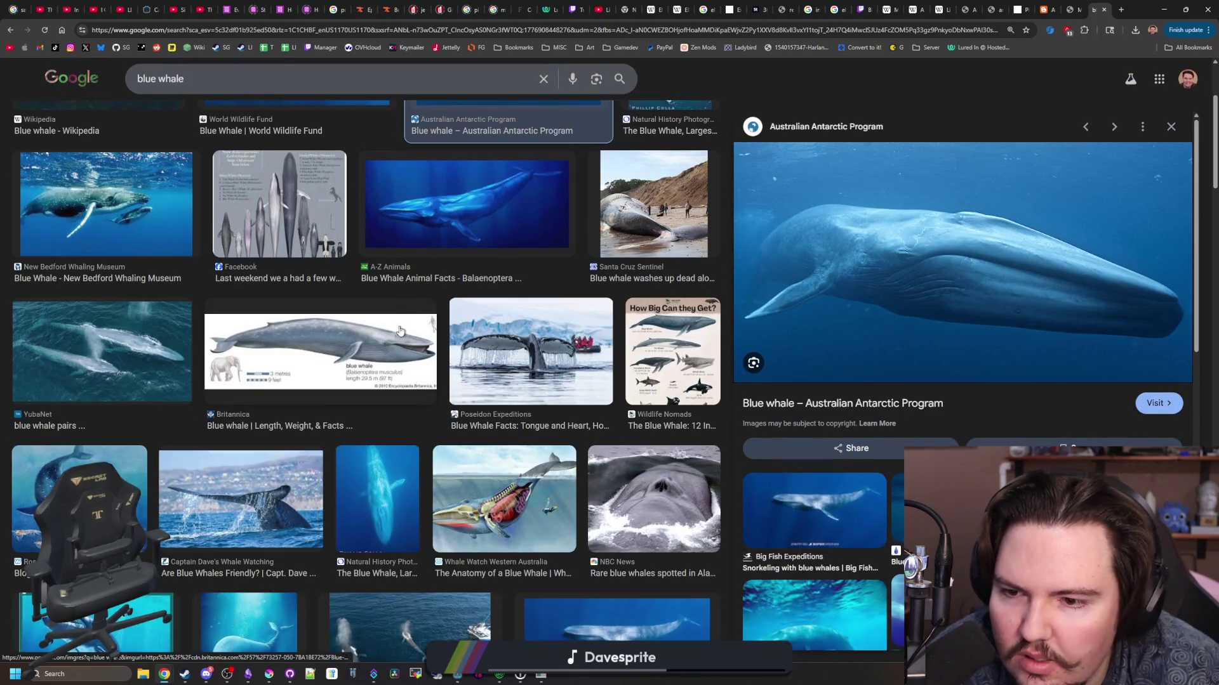
{"action": "scroll", "coordinate": [392, 353], "scroll_direction": "down", "scroll_amount": 2}
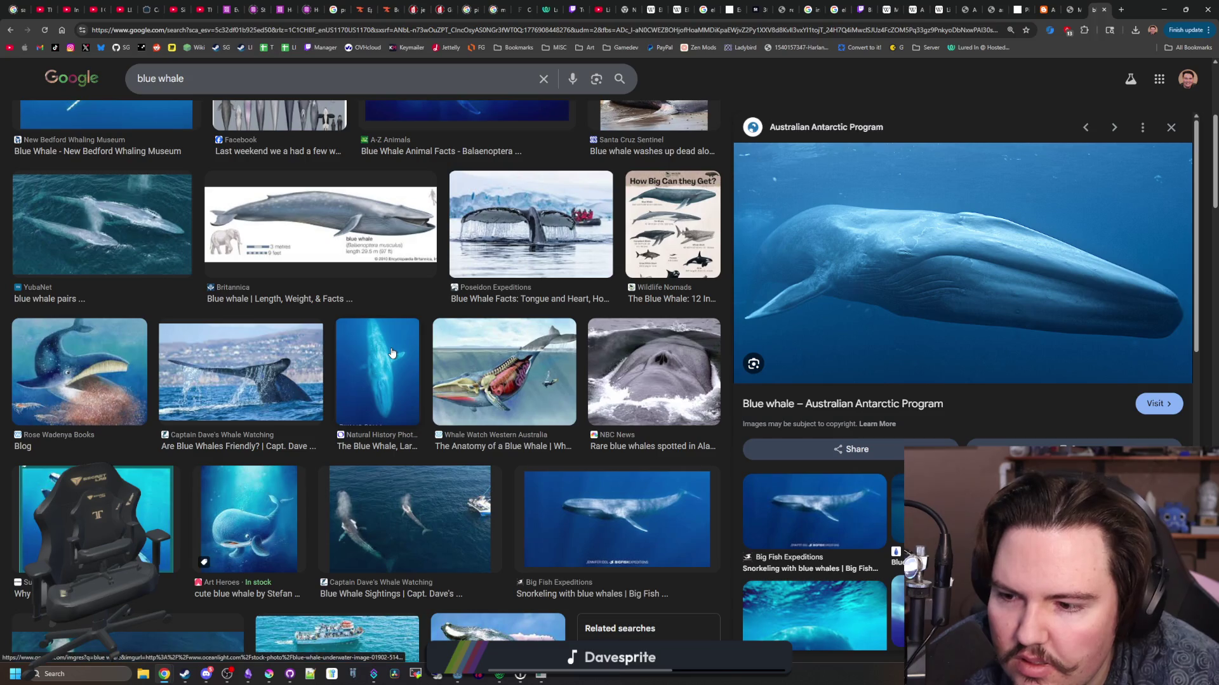
{"action": "scroll", "coordinate": [392, 354], "scroll_direction": "down", "scroll_amount": 3}
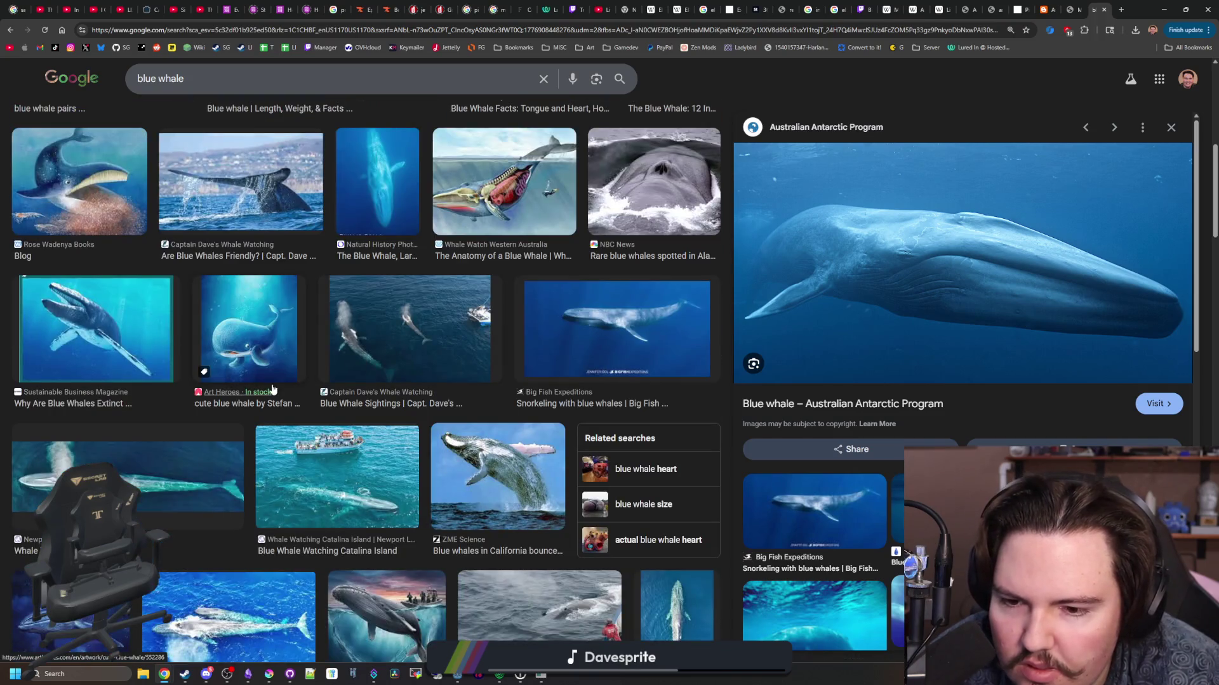
{"action": "scroll", "coordinate": [294, 363], "scroll_direction": "down", "scroll_amount": 3}
{"action": "scroll", "coordinate": [296, 365], "scroll_direction": "down", "scroll_amount": 2}
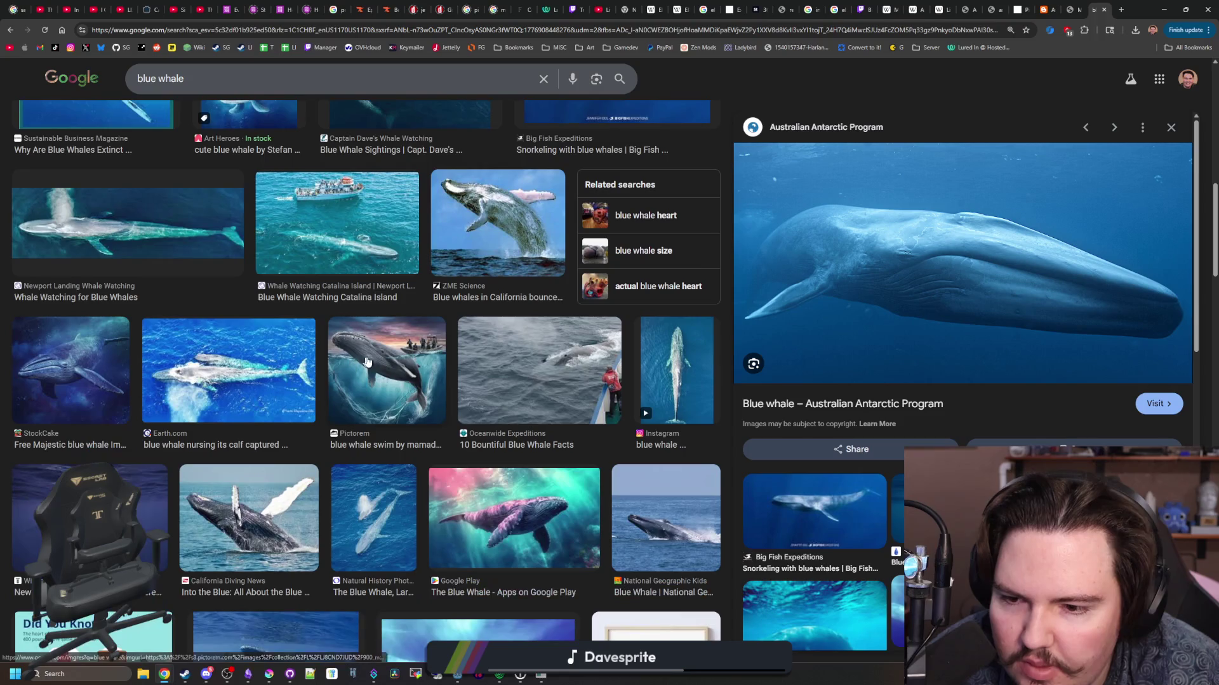
{"action": "scroll", "coordinate": [330, 362], "scroll_direction": "down", "scroll_amount": 5}
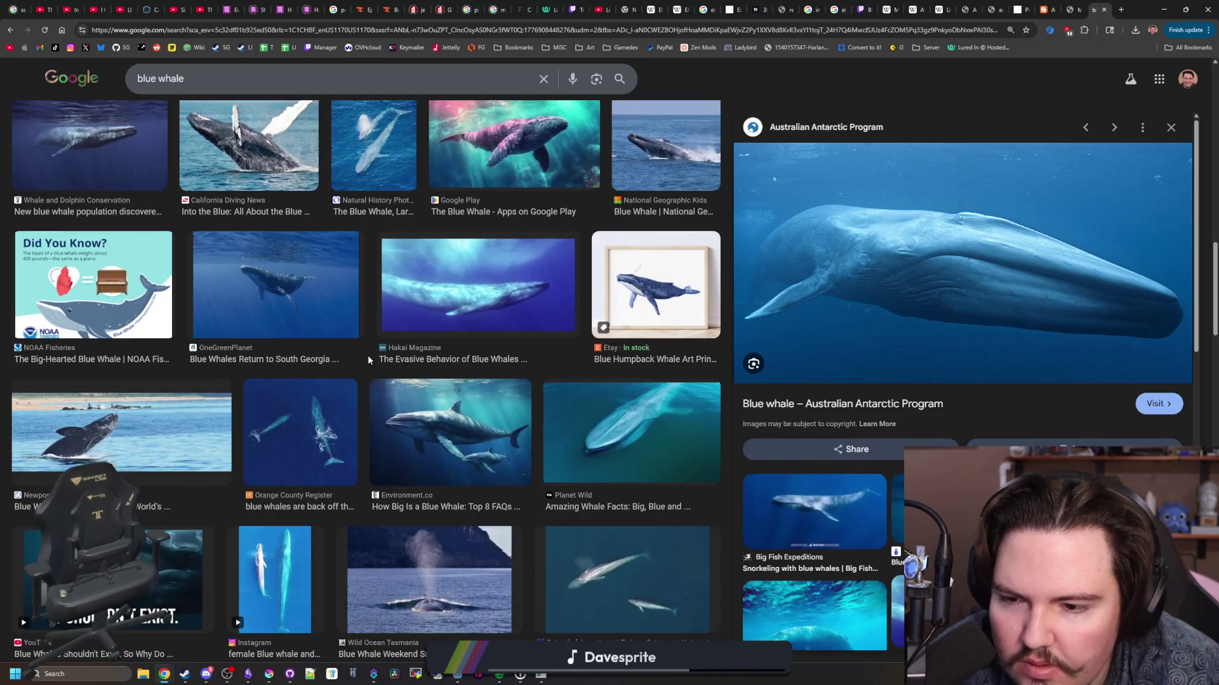
{"action": "scroll", "coordinate": [368, 357], "scroll_direction": "down", "scroll_amount": 5}
{"action": "scroll", "coordinate": [359, 354], "scroll_direction": "down", "scroll_amount": 7}
{"action": "scroll", "coordinate": [359, 355], "scroll_direction": "down", "scroll_amount": 8}
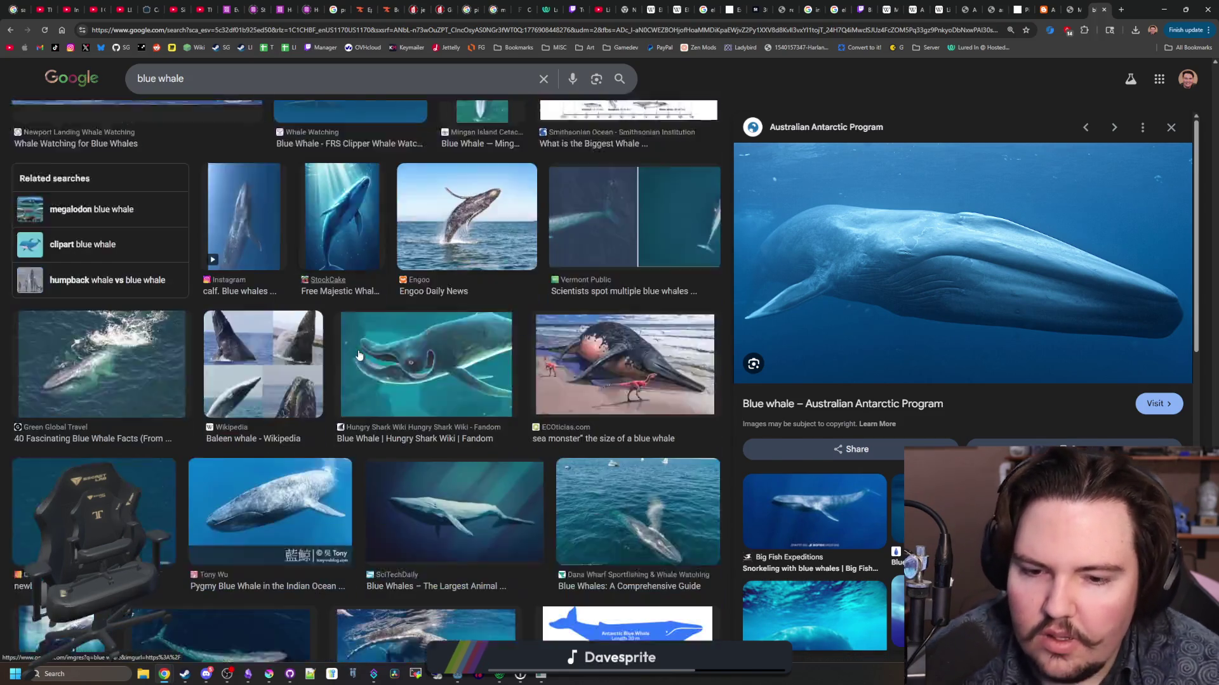
- Back in Godot, place the cursor in the arapaima's empty Description field, briefly checking the browser
{"action": "left_click", "coordinate": [1163, 9]}
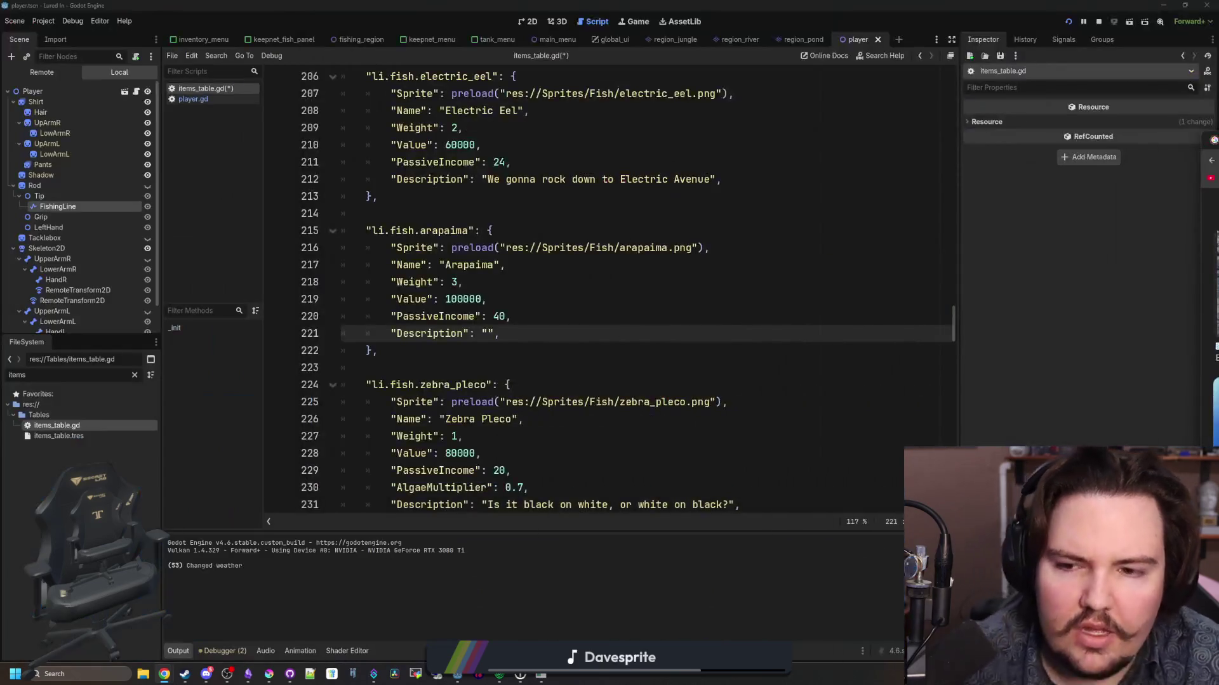
{"action": "left_click", "coordinate": [487, 335]}
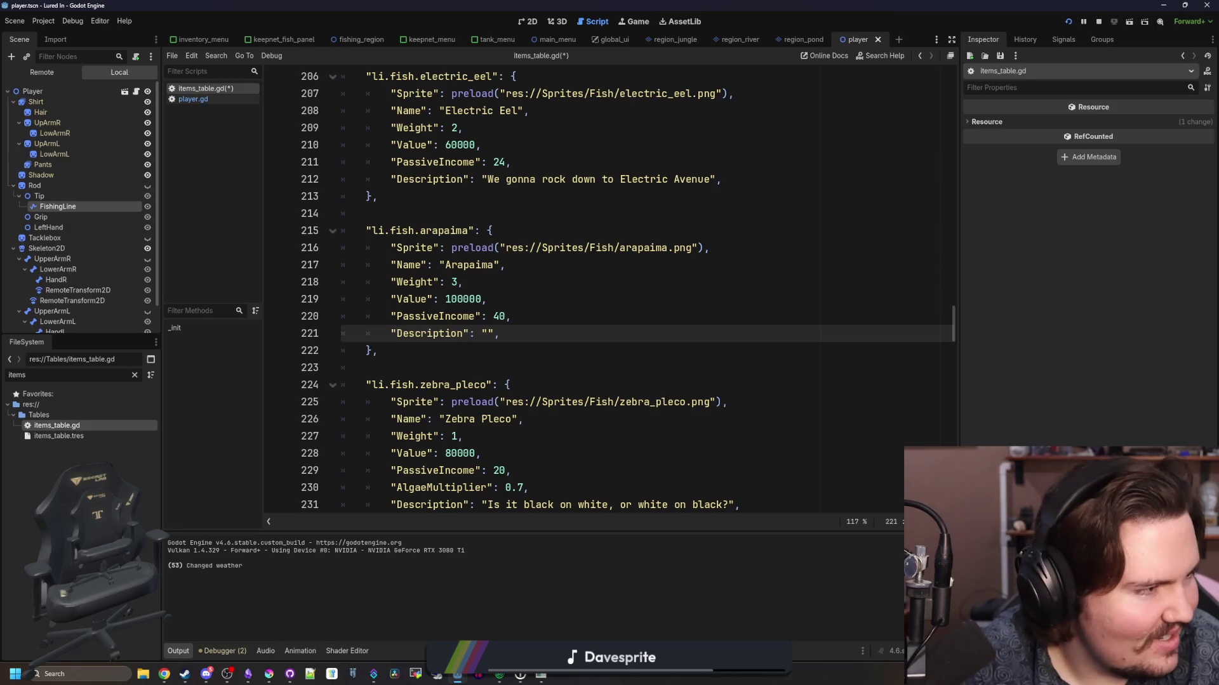
{"action": "key", "text": "alt+Tab"}
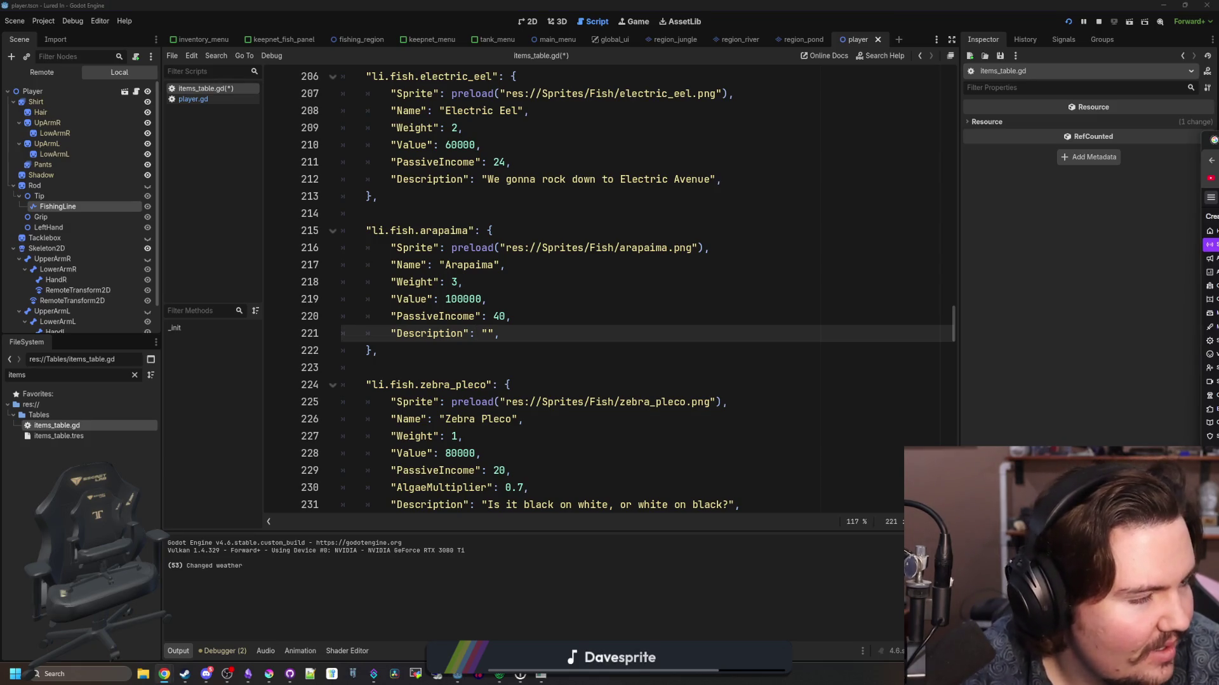
{"action": "key", "text": "alt+Tab"}
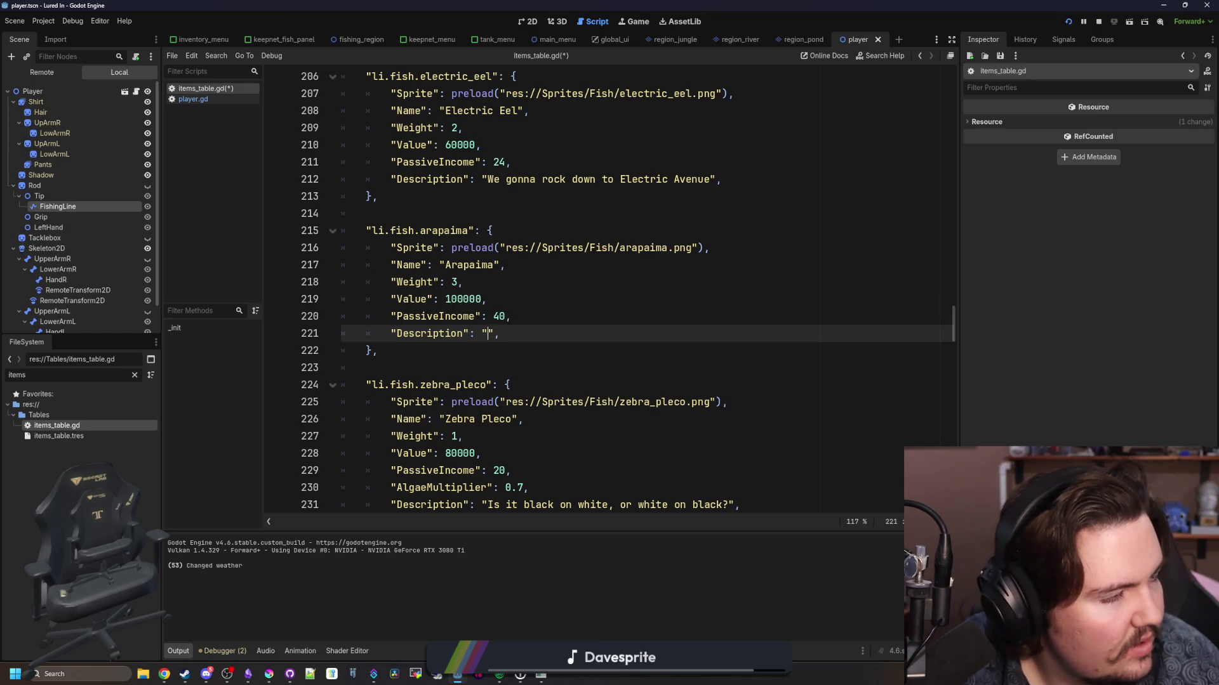
{"action": "left_click", "coordinate": [164, 674]}
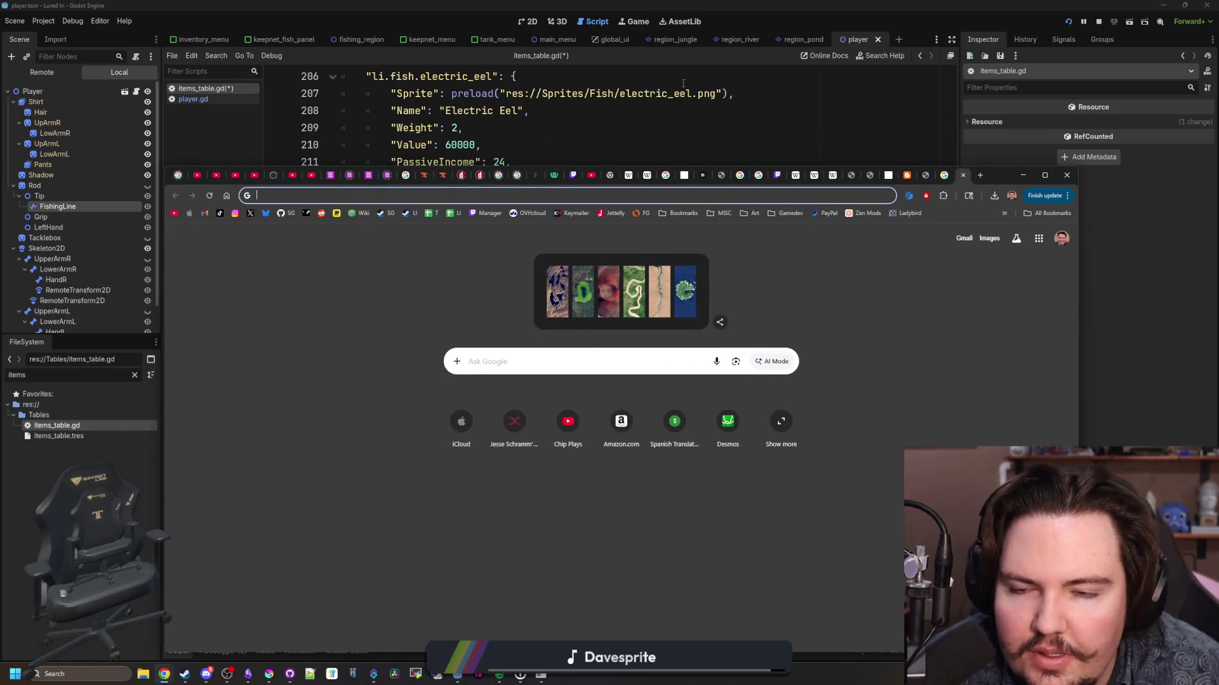
{"action": "left_click", "coordinate": [1023, 176]}
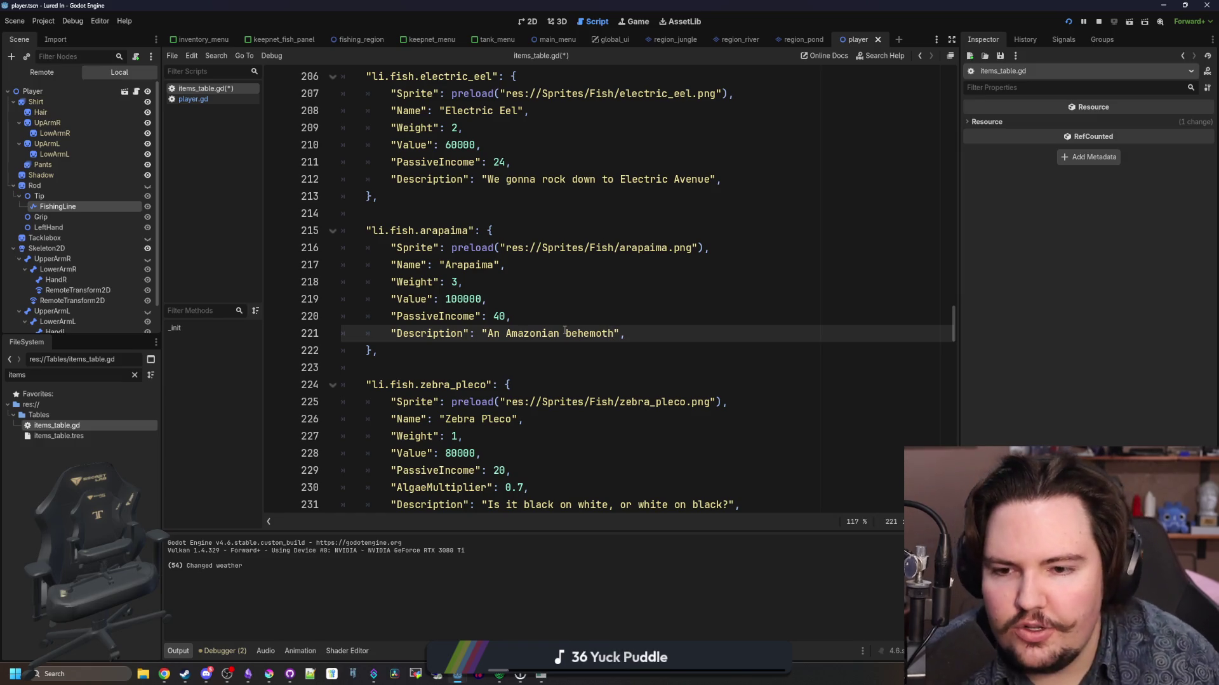
- Save items_table.gd with the arapaima description 'An Amazonian behemoth'
{"action": "left_click", "coordinate": [570, 269]}
{"action": "left_click", "coordinate": [561, 280]}
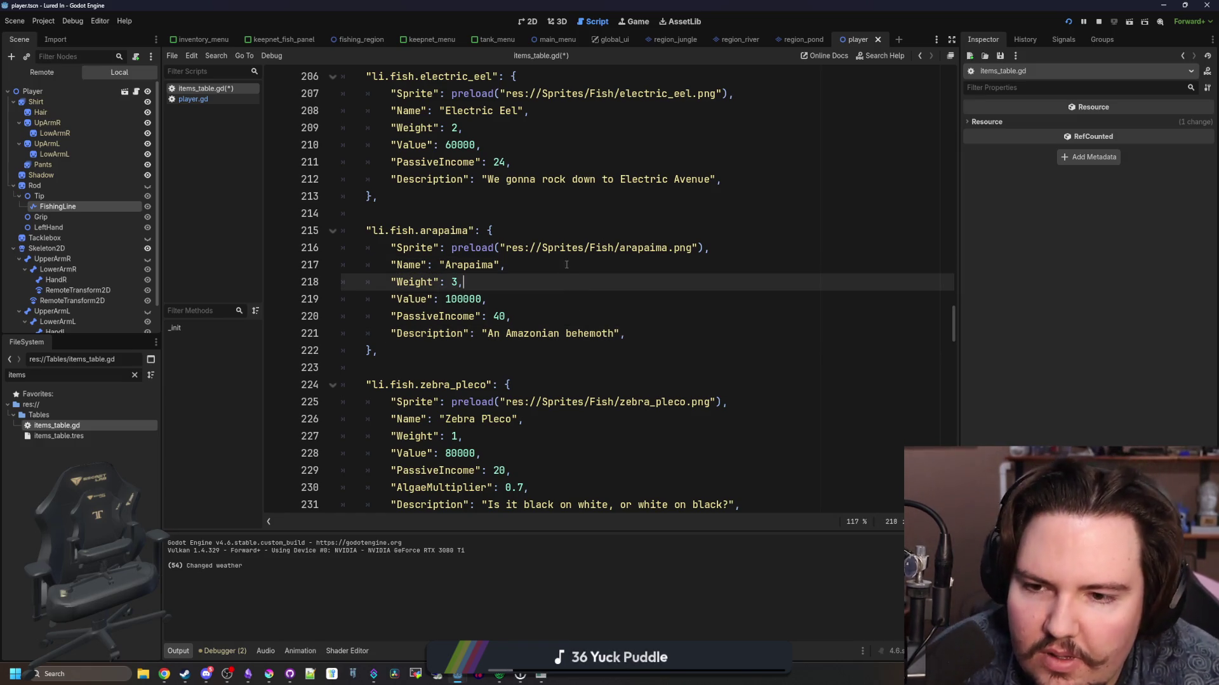
{"action": "left_click", "coordinate": [566, 265]}
{"action": "key", "text": "ctrl+s"}
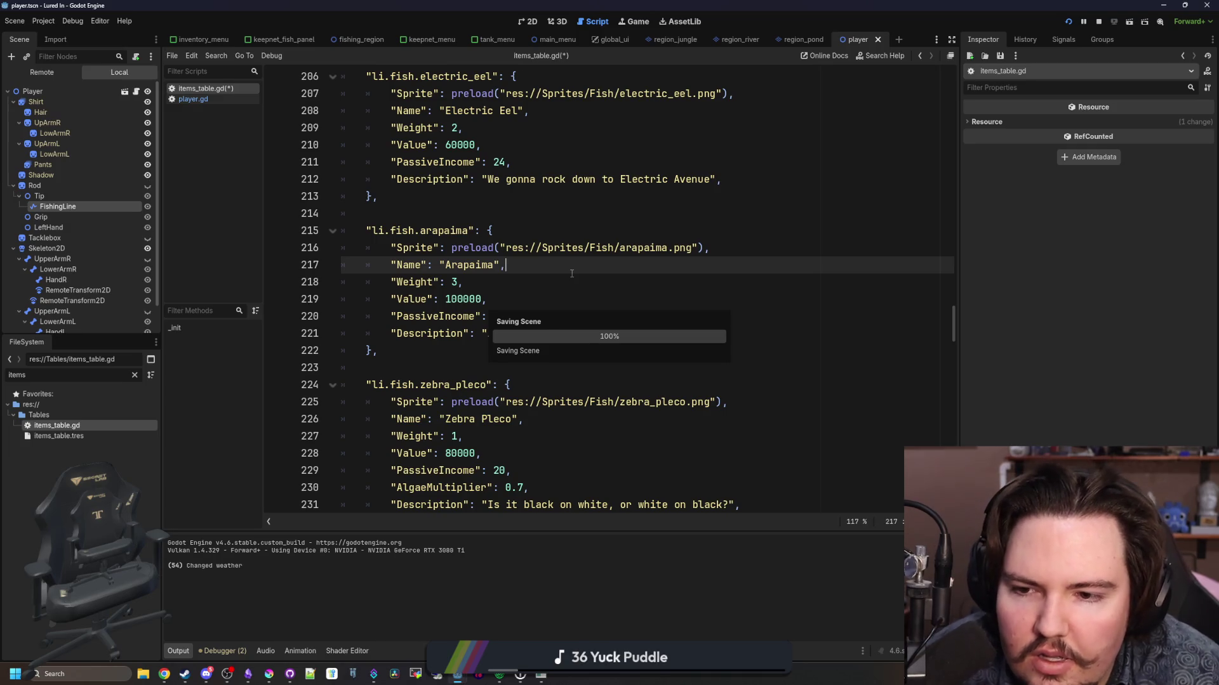
{"action": "left_click", "coordinate": [571, 280]}
{"action": "scroll", "coordinate": [571, 274], "scroll_direction": "up", "scroll_amount": 6}
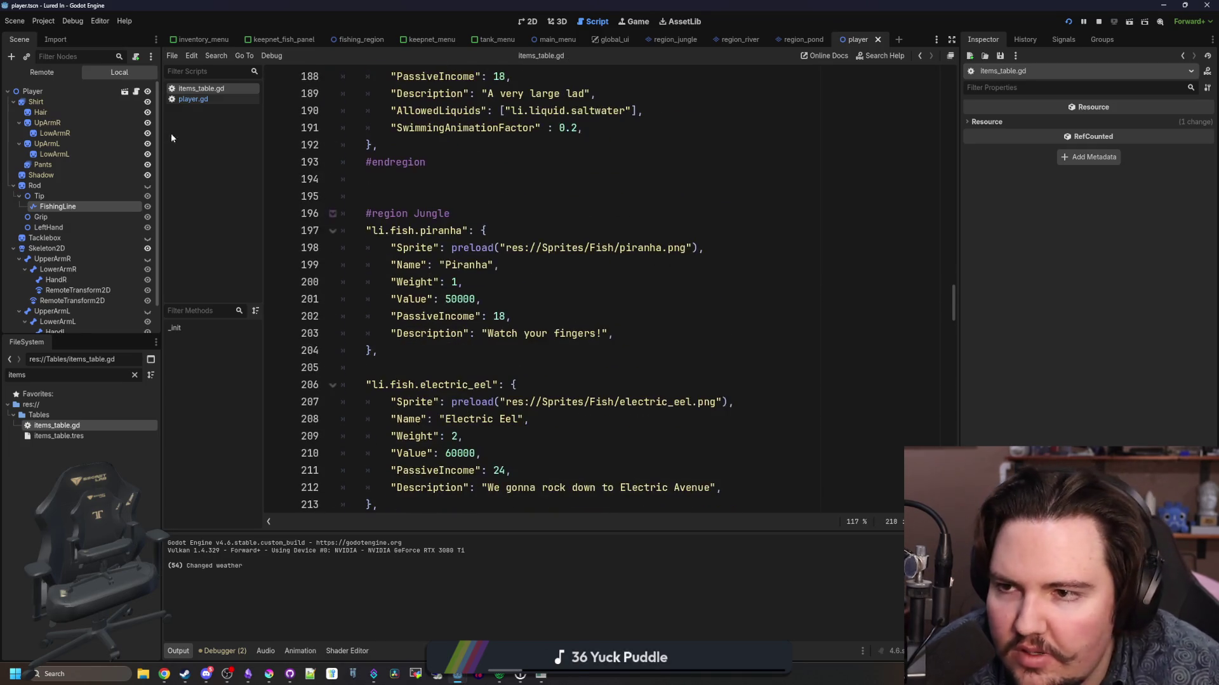
- Filter the FileSystem for 'reg' and open regions_table.gd
{"action": "left_click", "coordinate": [134, 375]}
{"action": "type", "text": "reg"}
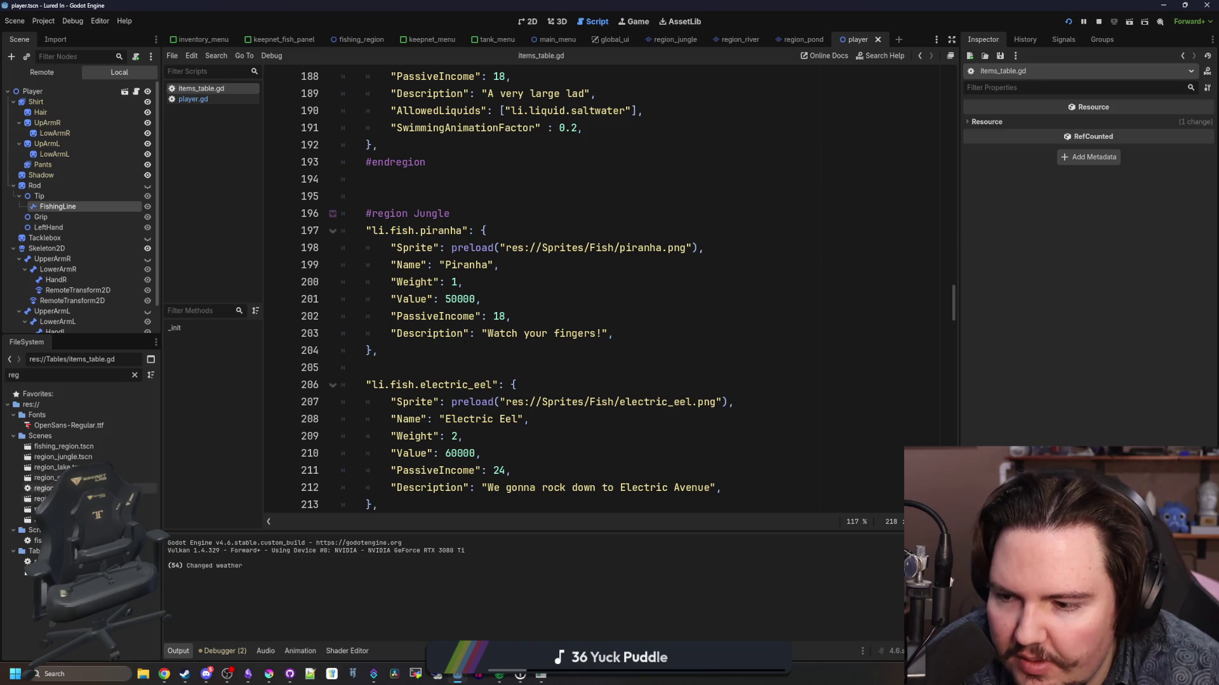
{"action": "double_click", "coordinate": [51, 561]}
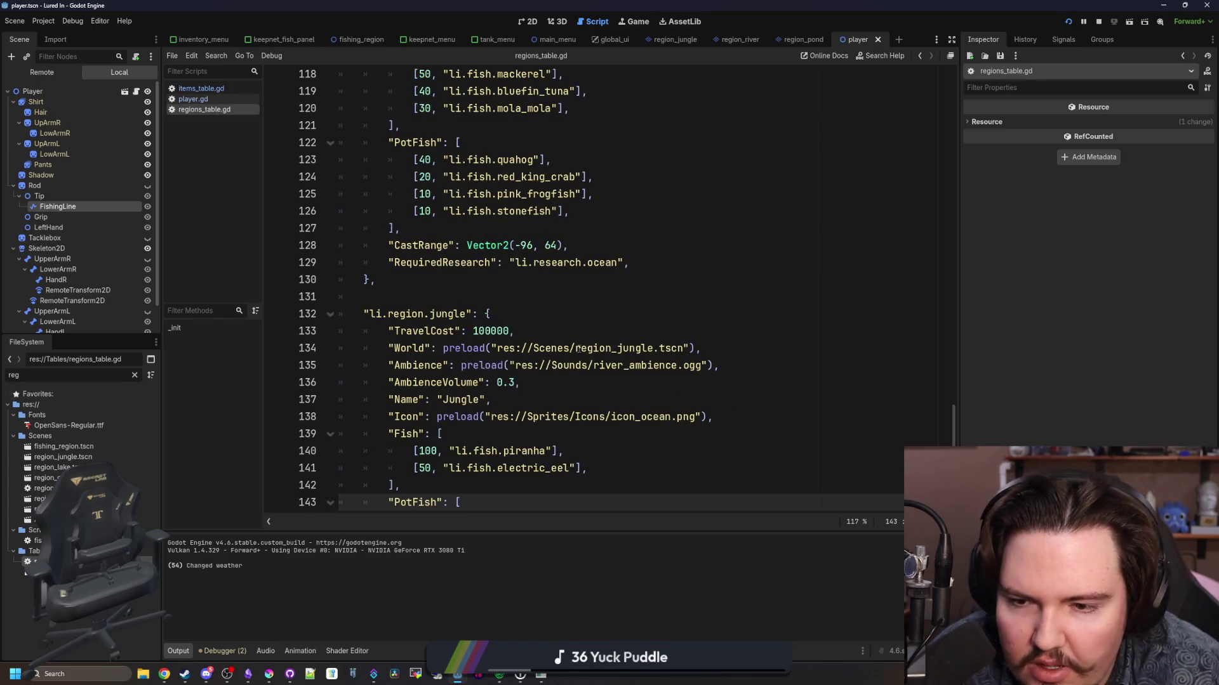
- Copy the jungle's electric_eel fish entry to a new line and make it arapaima at weight 30
{"action": "left_click_drag", "start_coordinate": [590, 333], "coordinate": [417, 333]}
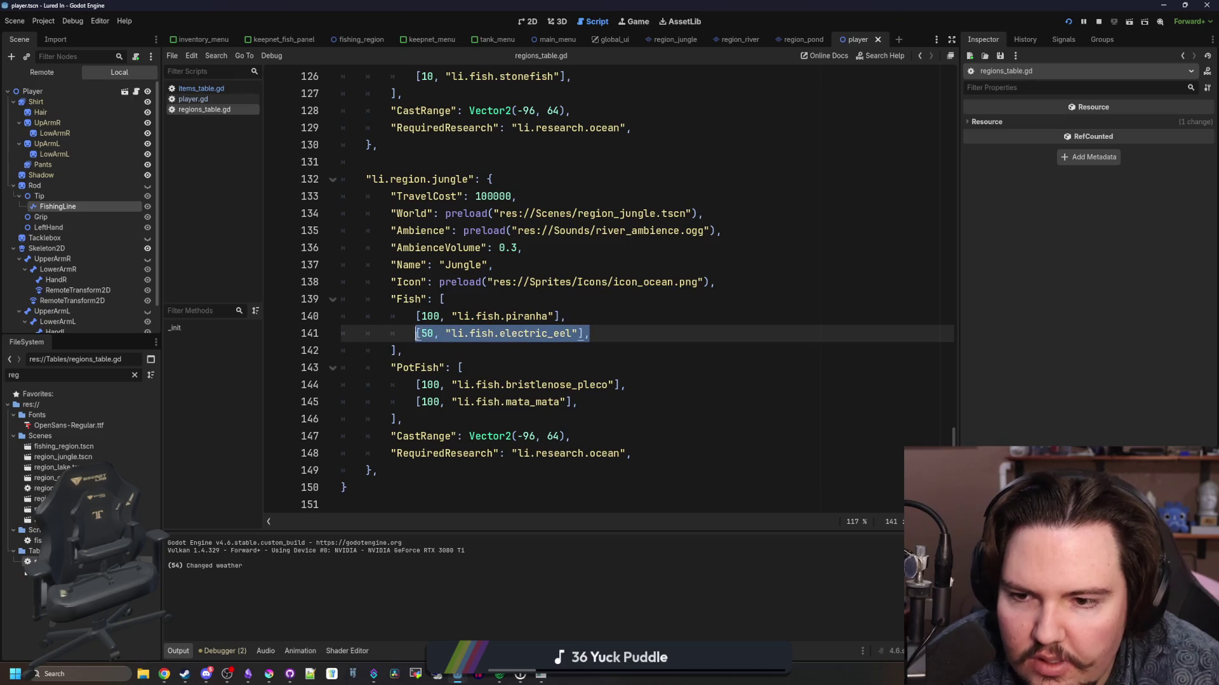
{"action": "key", "text": "ctrl+c"}
{"action": "key", "text": "End"}
{"action": "key", "text": "Return"}
{"action": "key", "text": "ctrl+v"}
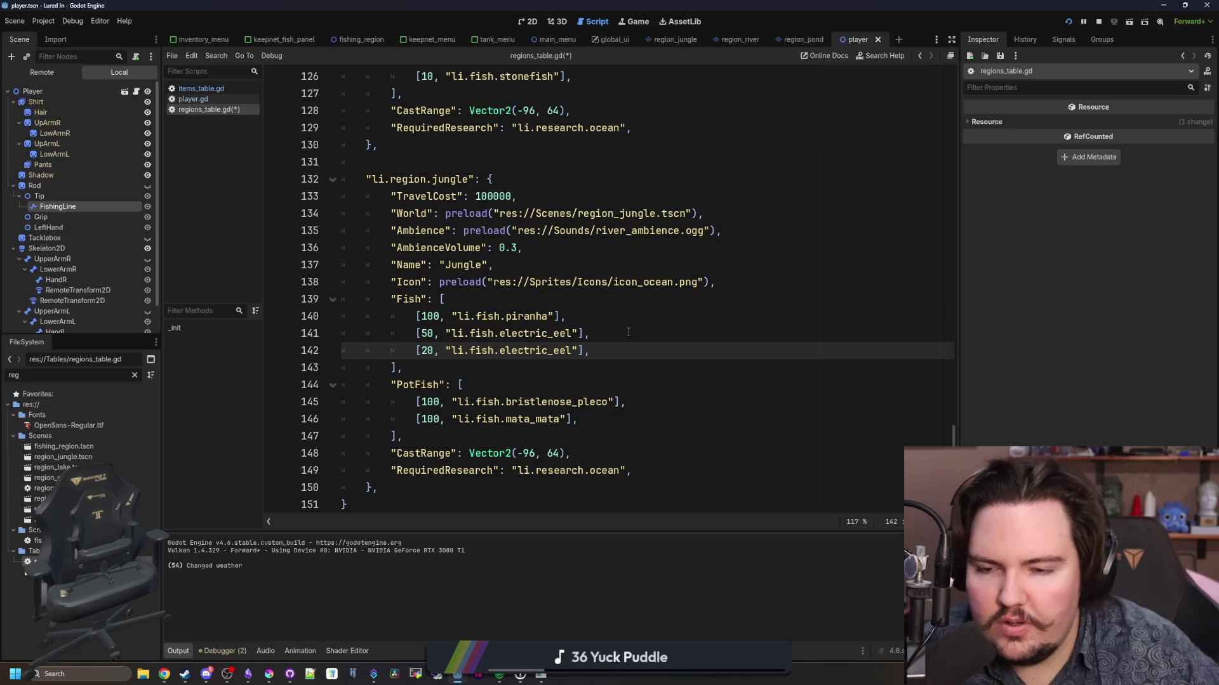
{"action": "type", "text": "3"}
{"action": "double_click", "coordinate": [532, 354]}
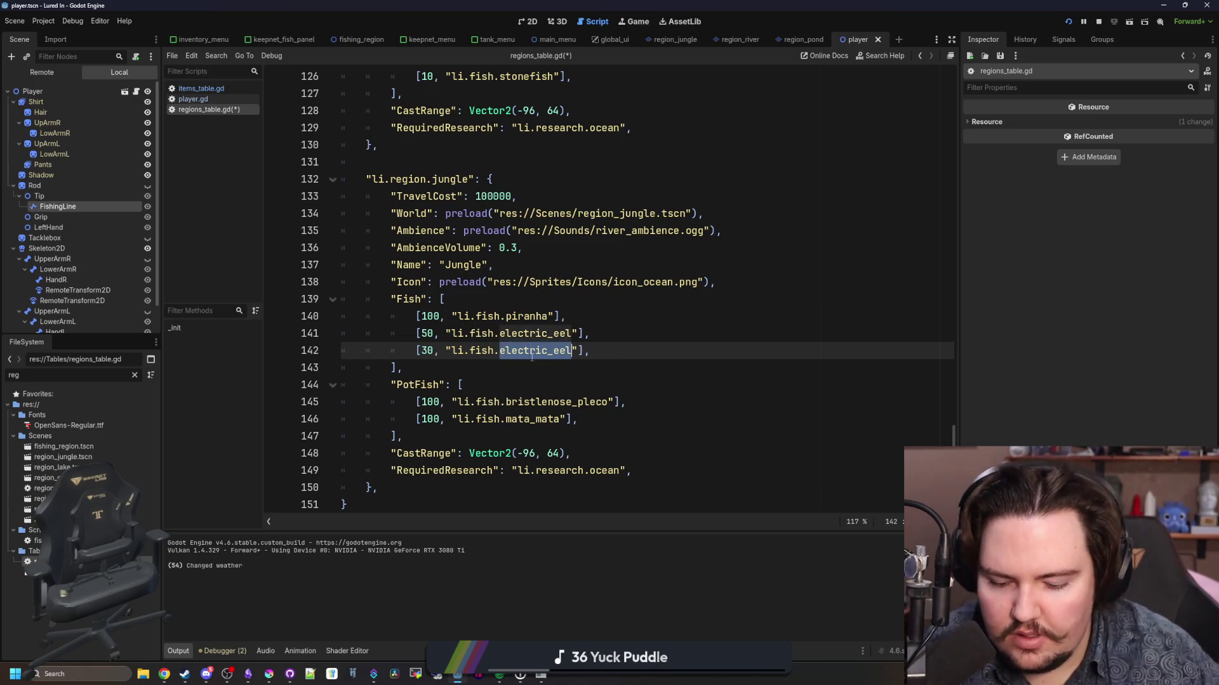
{"action": "type", "text": "arapaima"}
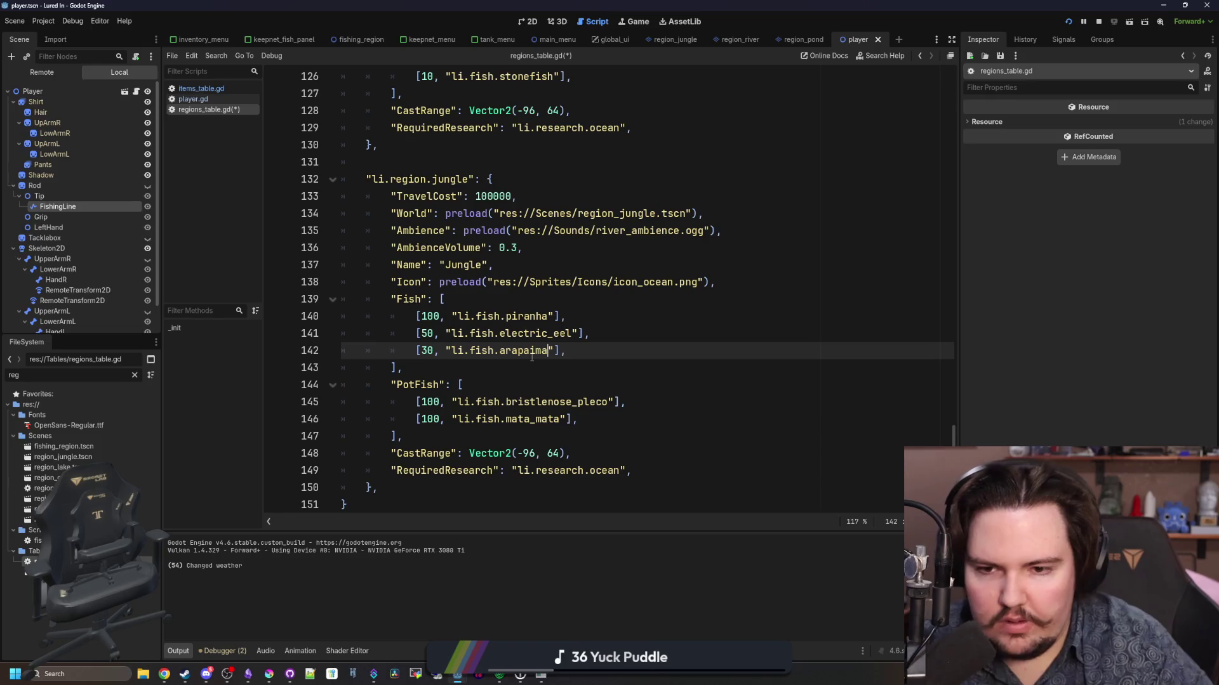
- Save regions_table.gd and run the project
{"action": "left_click", "coordinate": [506, 370]}
{"action": "key", "text": "ctrl+s"}
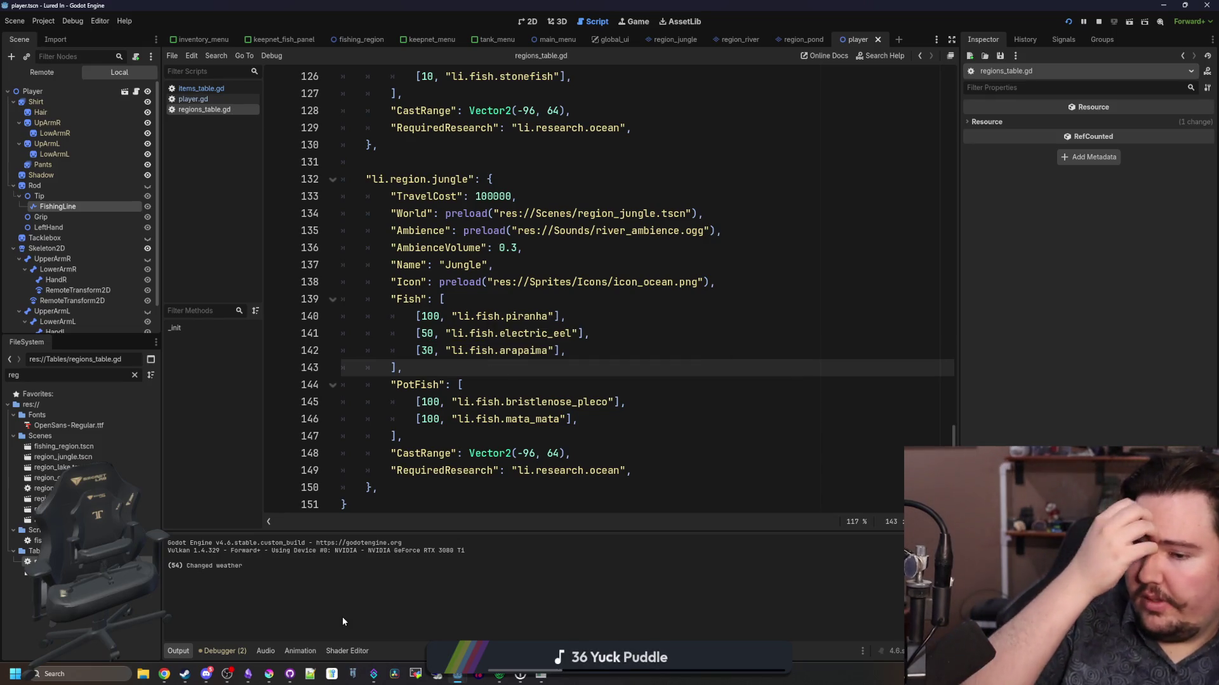
{"action": "left_click", "coordinate": [1070, 22]}
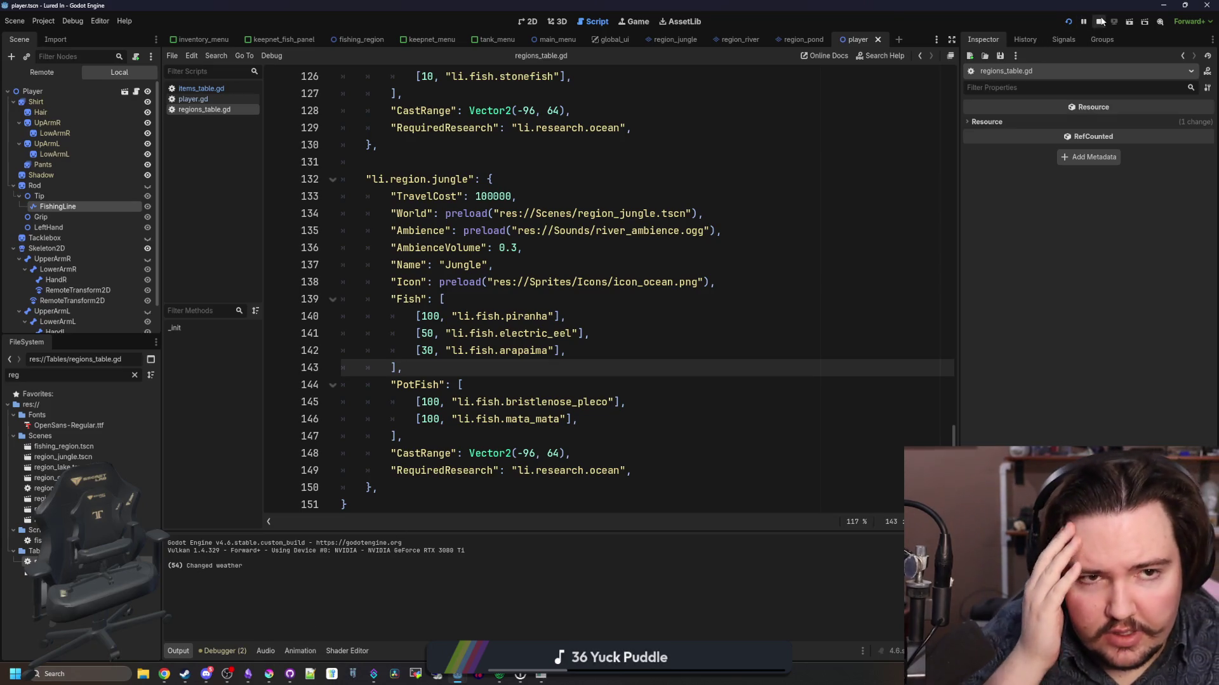
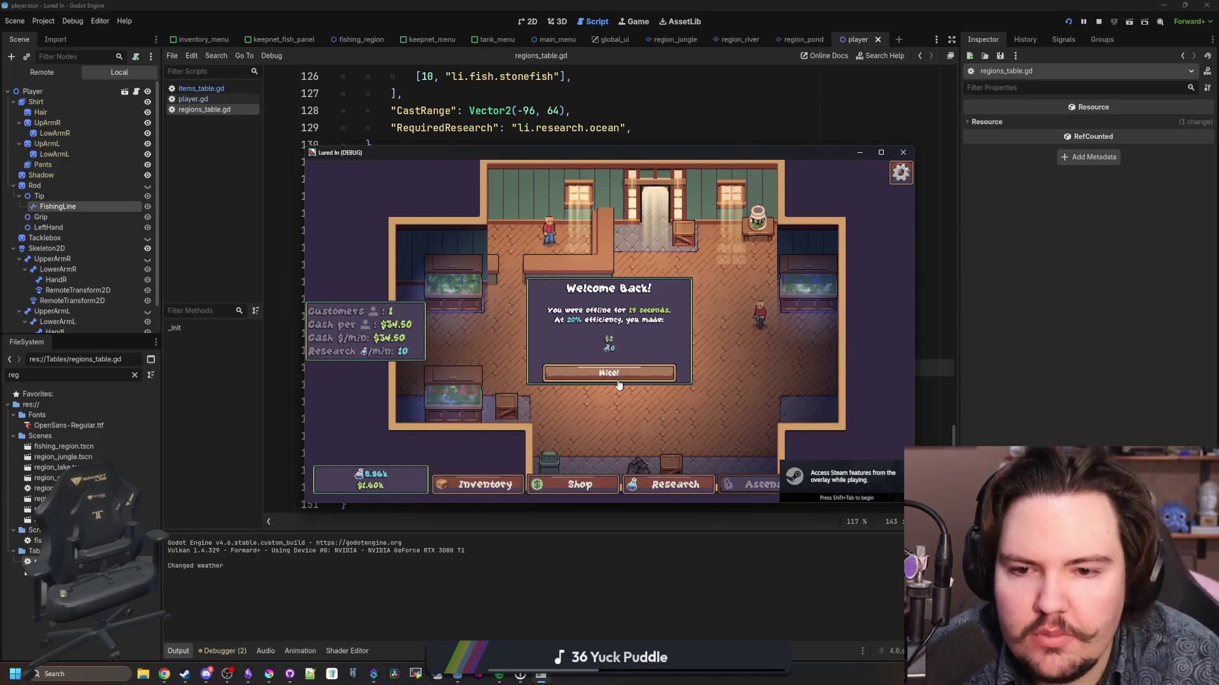
- Dismiss Welcome Back, maximize the game and run the debug command 'giveall' to get every fish
{"action": "left_click", "coordinate": [568, 373]}
{"action": "left_click", "coordinate": [881, 153]}
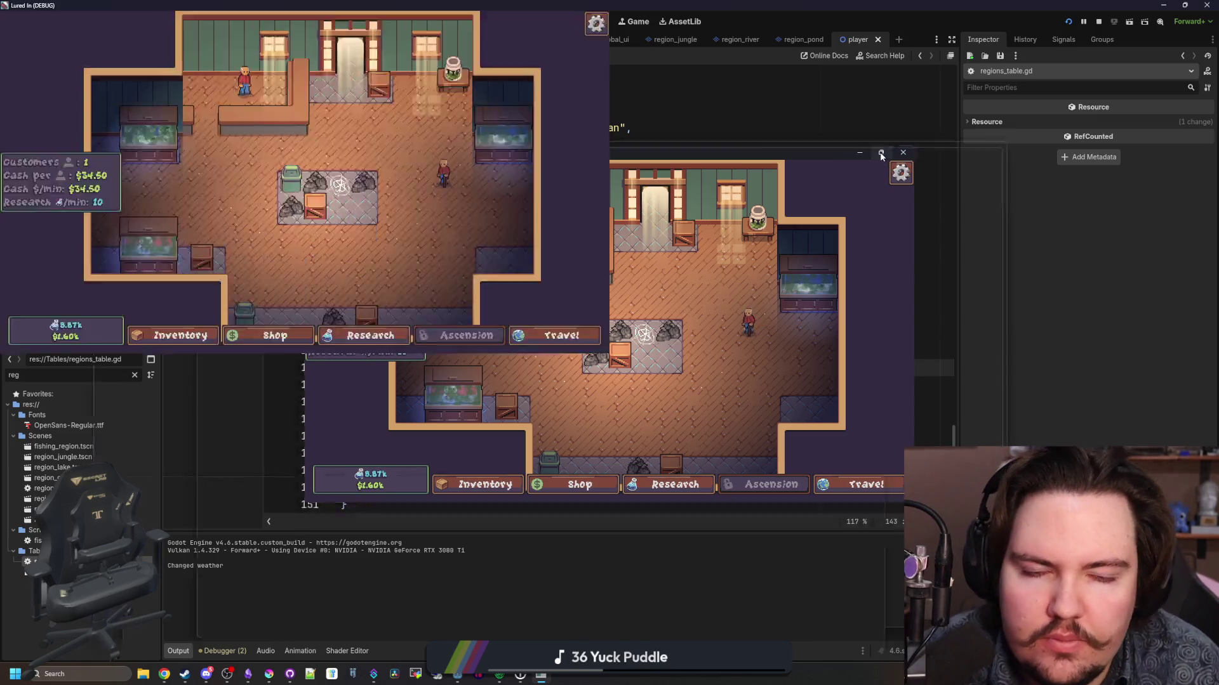
{"action": "key", "text": "grave"}
{"action": "type", "text": "giveall"}
{"action": "key", "text": "Return"}
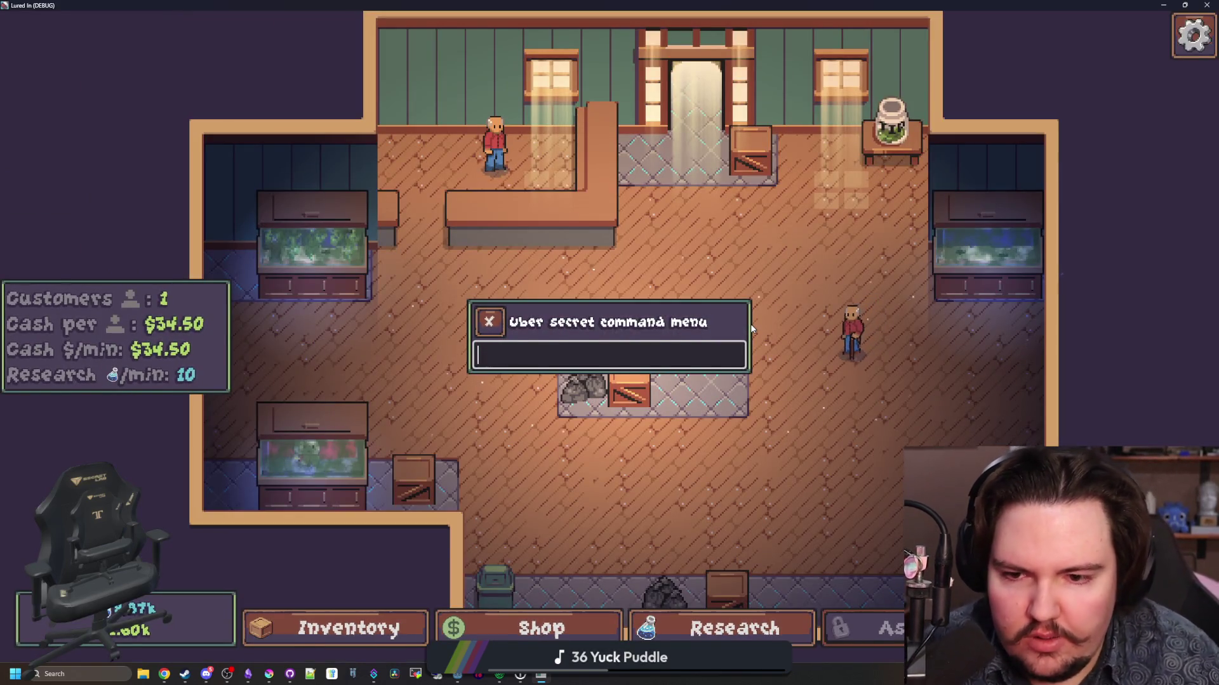
{"action": "key", "text": "grave"}
- Move the Mata Mata from the inventory into tank 3
{"action": "left_click", "coordinate": [336, 628]}
{"action": "scroll", "coordinate": [485, 412], "scroll_direction": "down", "scroll_amount": 5}
{"action": "scroll", "coordinate": [484, 412], "scroll_direction": "down", "scroll_amount": 3}
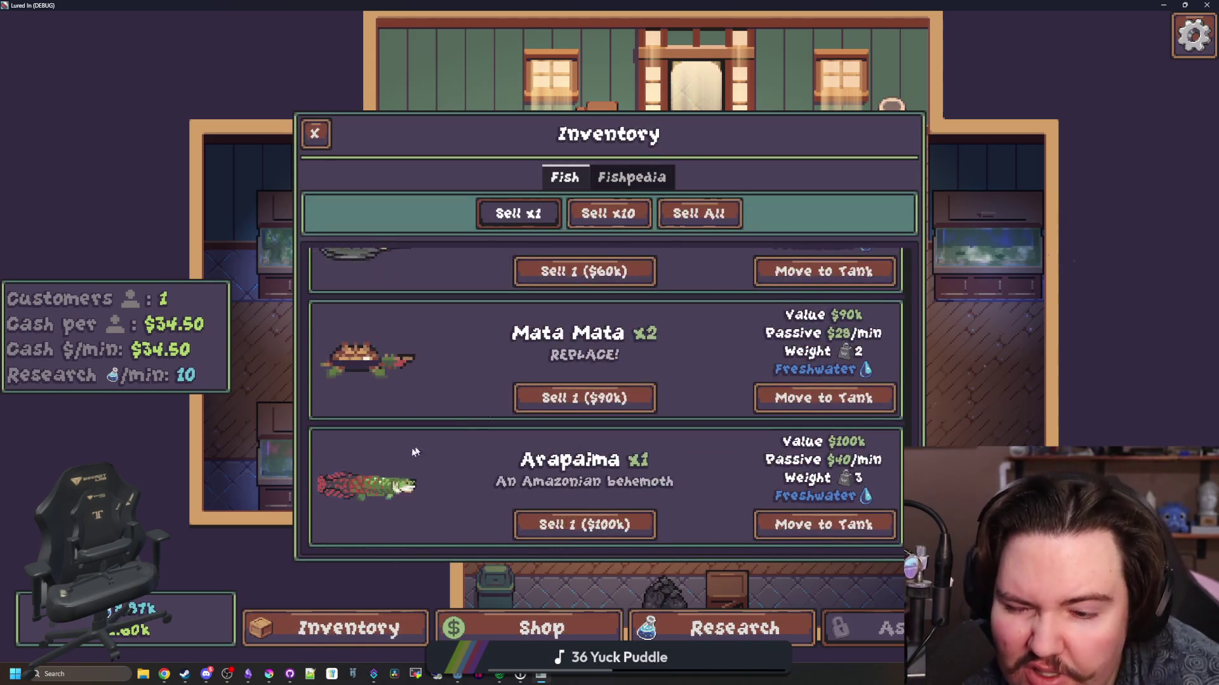
{"action": "left_click", "coordinate": [753, 400]}
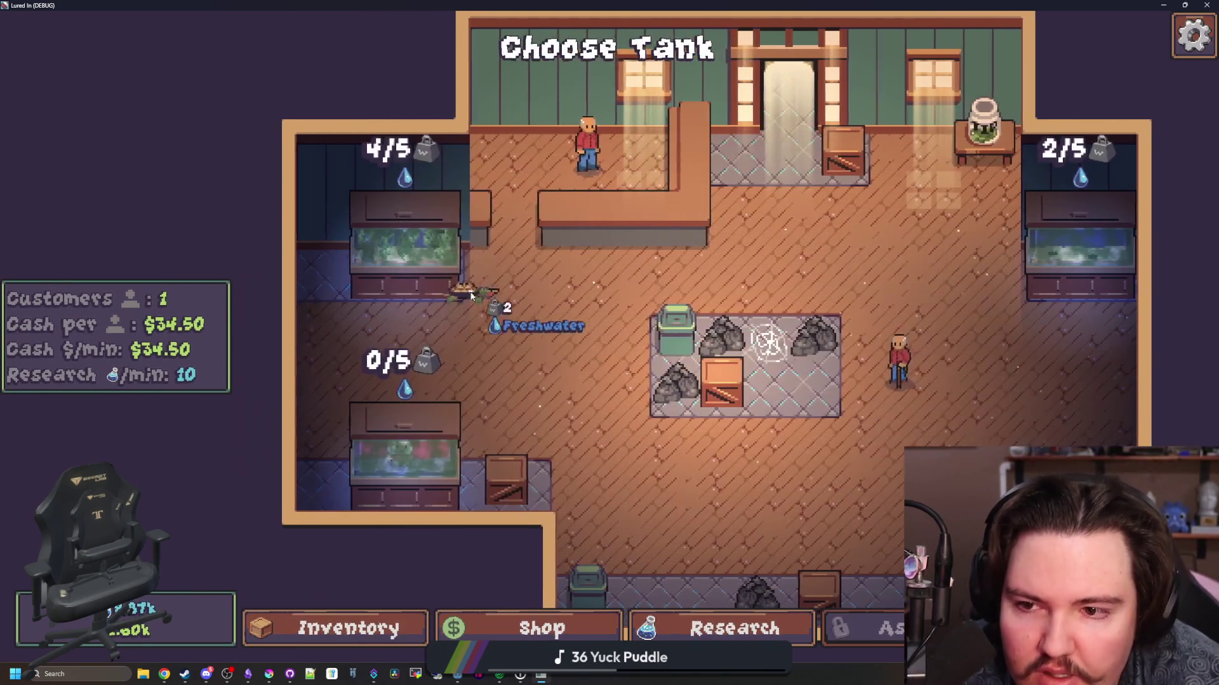
{"action": "left_click", "coordinate": [413, 459]}
- In tank 3's details, set the plush scale to x1.0 and clean off the algae
{"action": "left_click", "coordinate": [413, 458]}
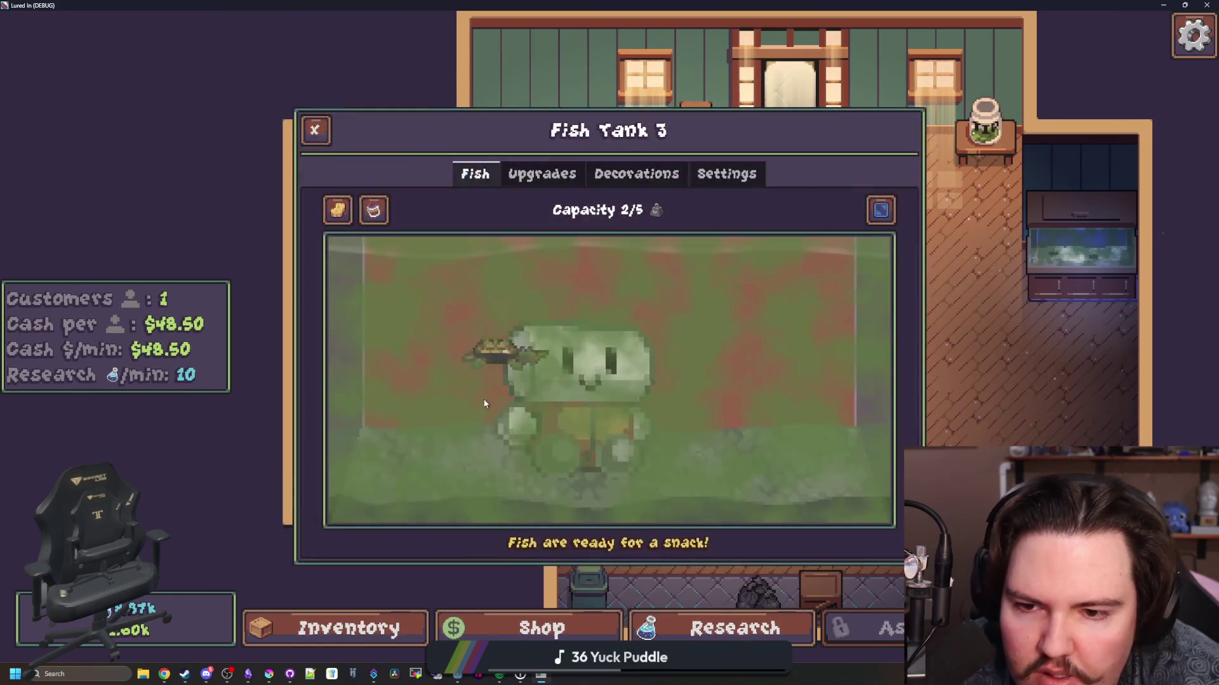
{"action": "left_click", "coordinate": [584, 368]}
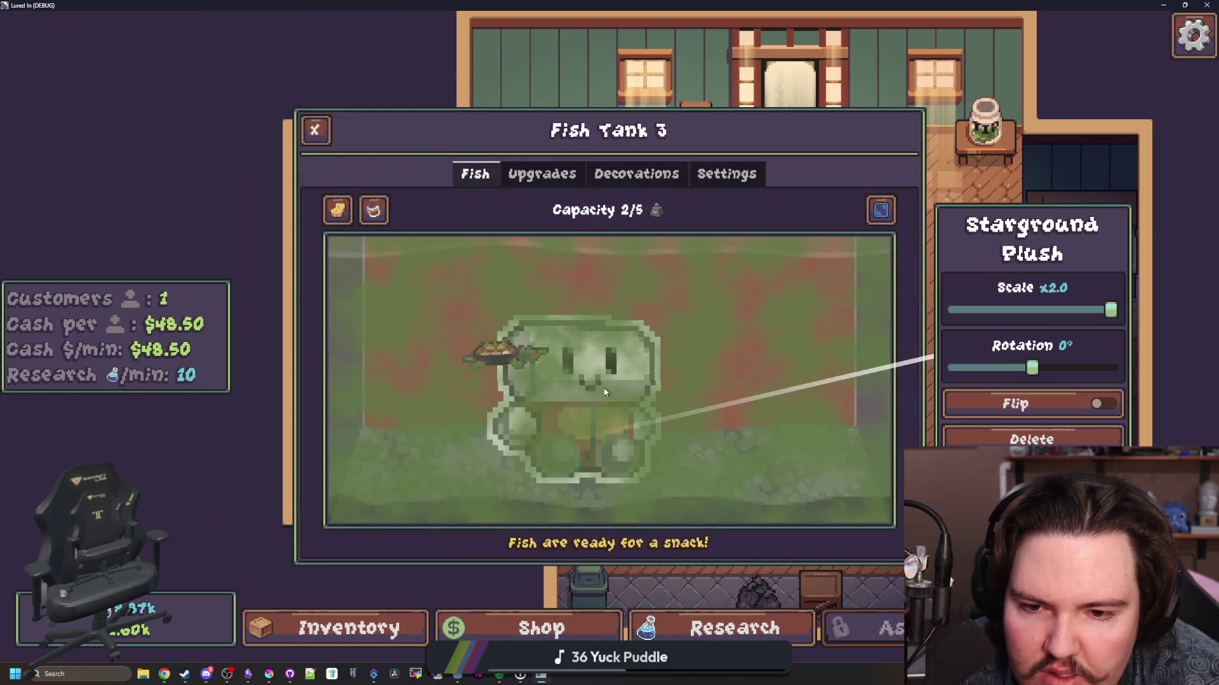
{"action": "left_click", "coordinate": [339, 211]}
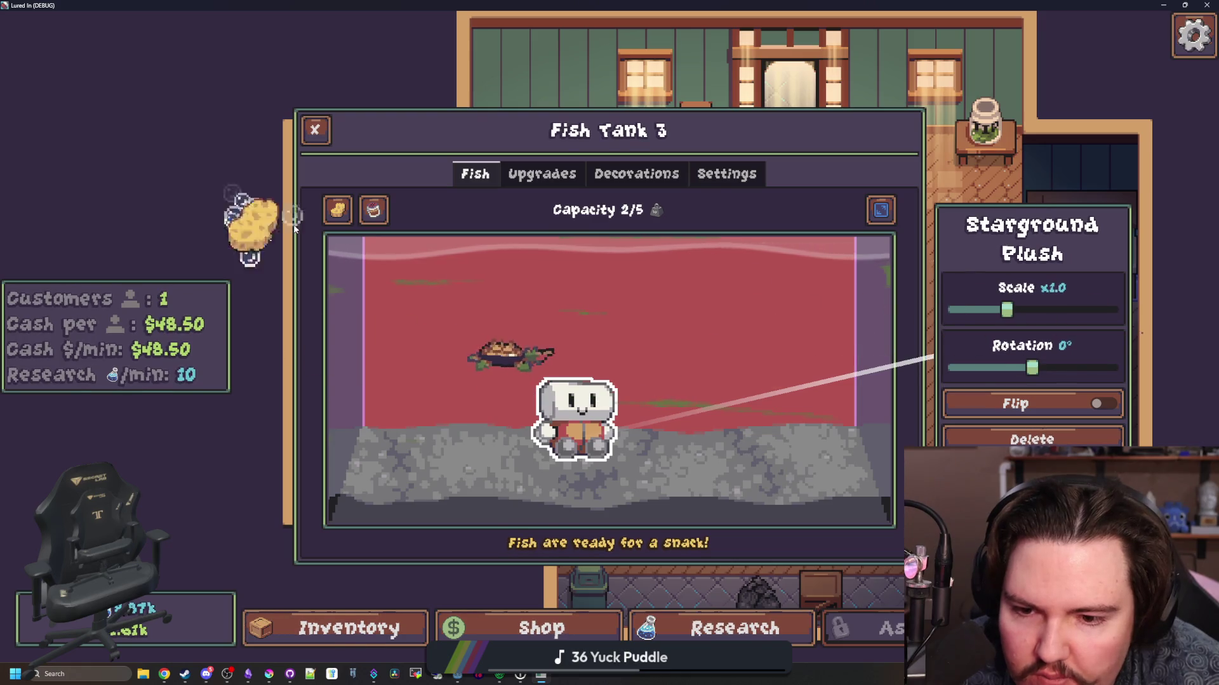
{"action": "key", "text": "Escape"}
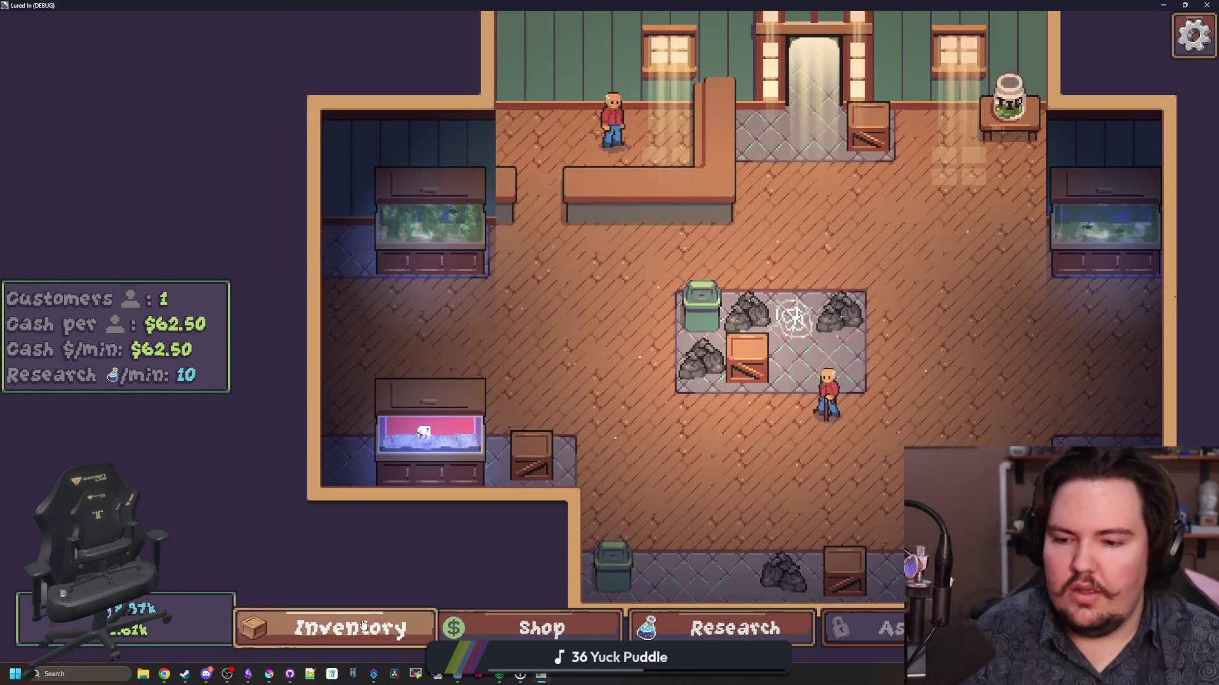
- Move the Arapaima into tank 3, filling it to 5/5, and check its fish
{"action": "left_click", "coordinate": [412, 627]}
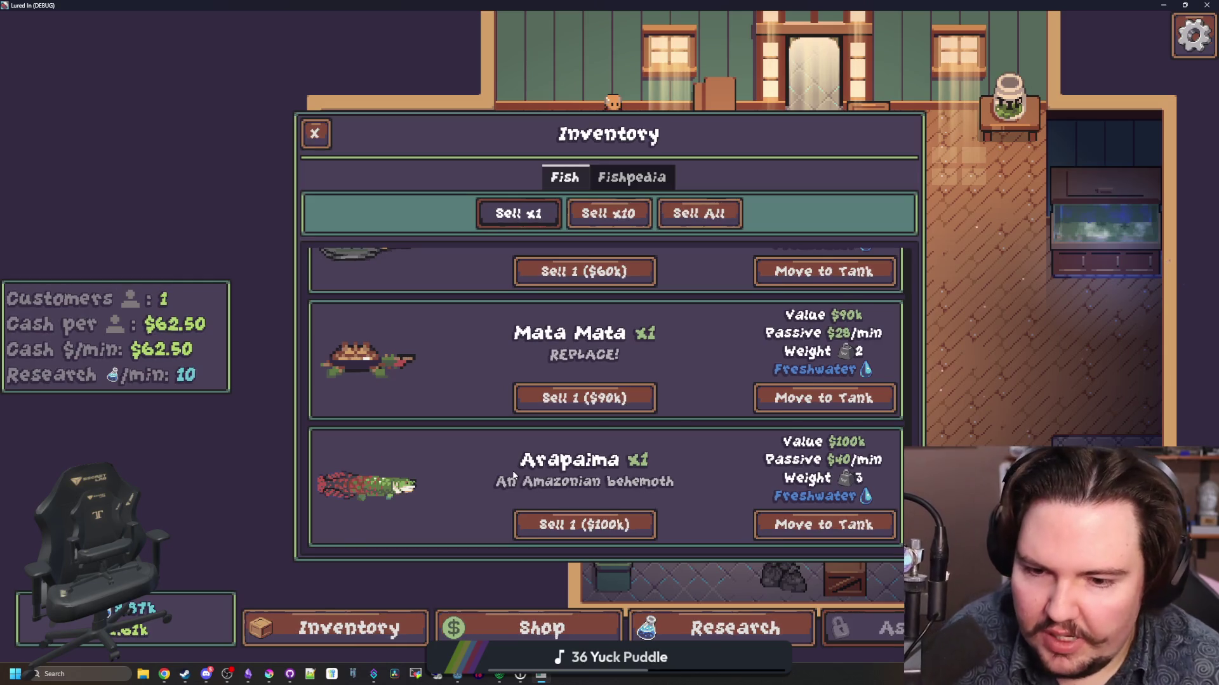
{"action": "left_click", "coordinate": [836, 532]}
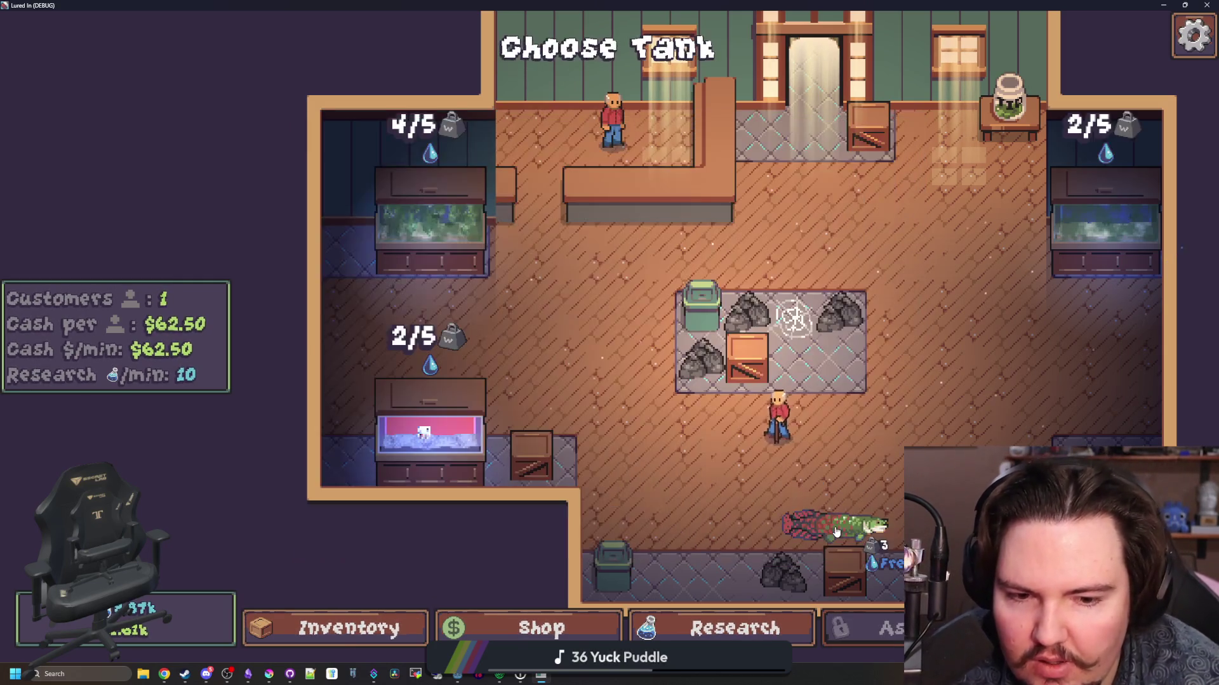
{"action": "left_click", "coordinate": [452, 439]}
{"action": "key", "text": "Escape"}
{"action": "left_click", "coordinate": [450, 444]}
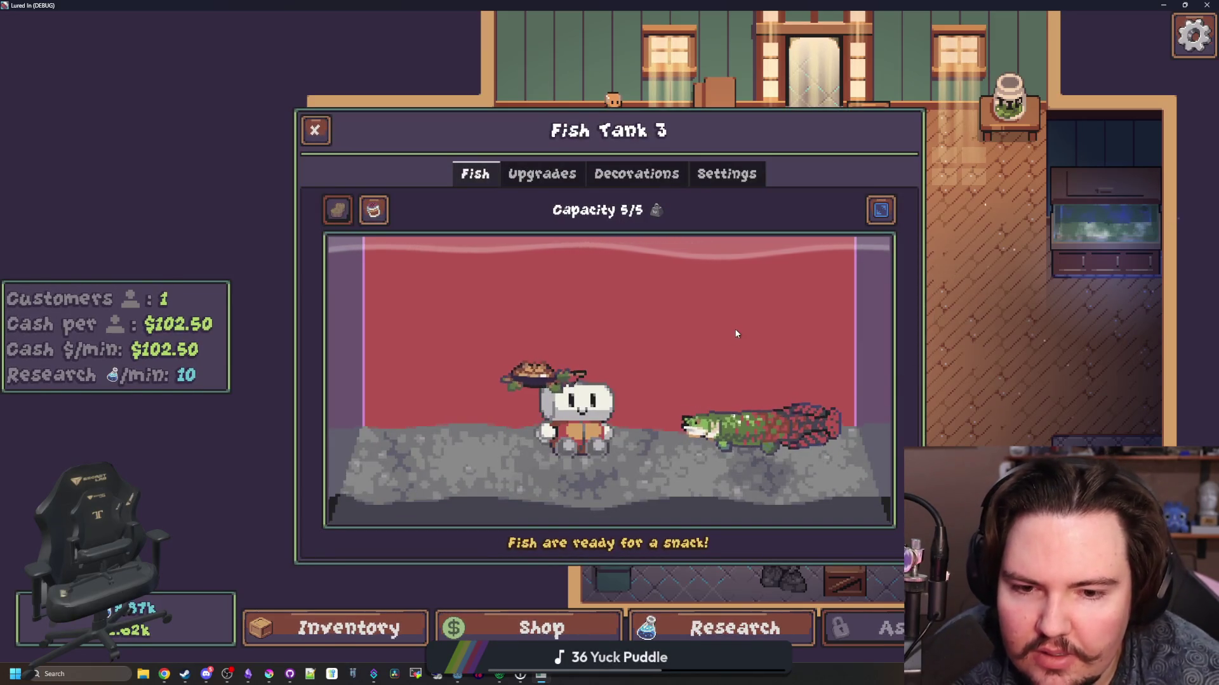
{"action": "key", "text": "Escape"}
- Find the Largemouth Bass in the inventory and pick it up to move to a tank
{"action": "key", "text": "i"}
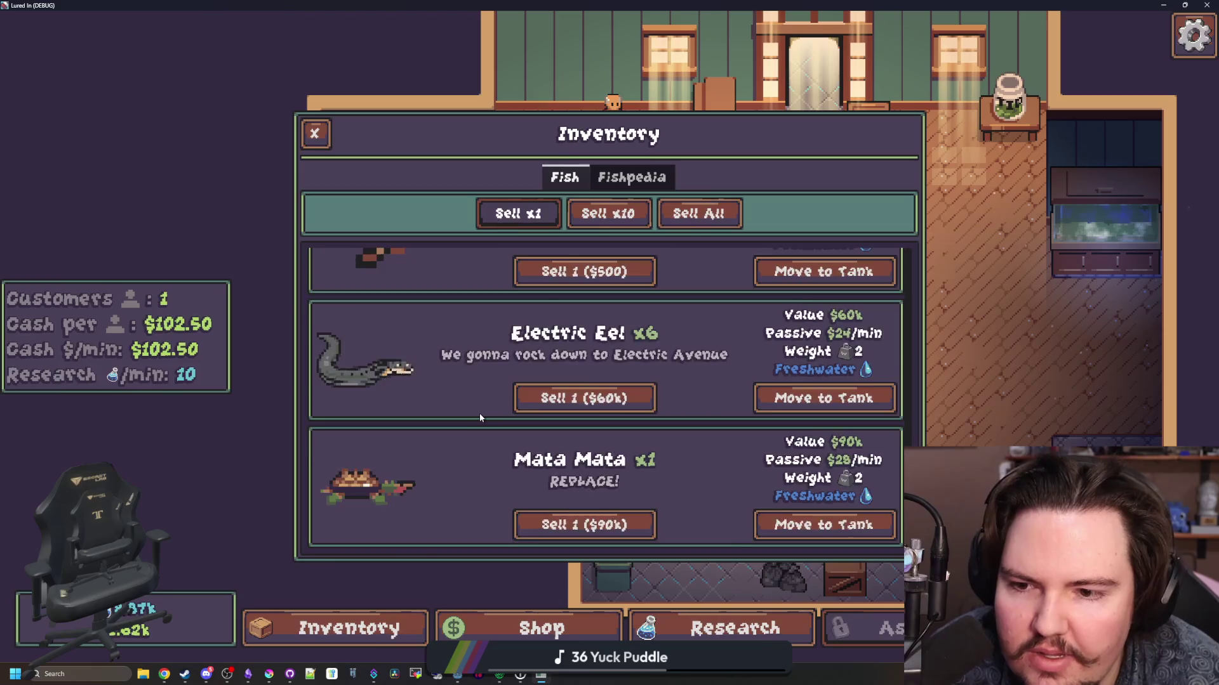
{"action": "scroll", "coordinate": [476, 416], "scroll_direction": "up", "scroll_amount": 10}
{"action": "scroll", "coordinate": [423, 503], "scroll_direction": "up", "scroll_amount": 10}
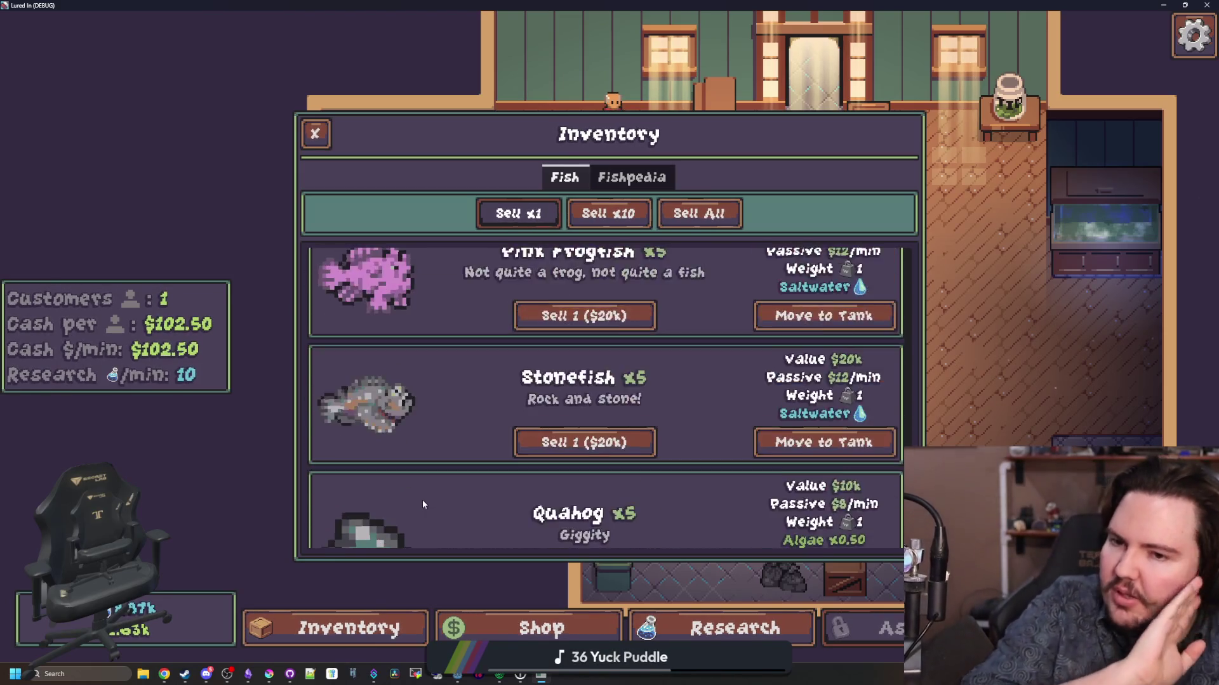
{"action": "scroll", "coordinate": [422, 503], "scroll_direction": "up", "scroll_amount": 10}
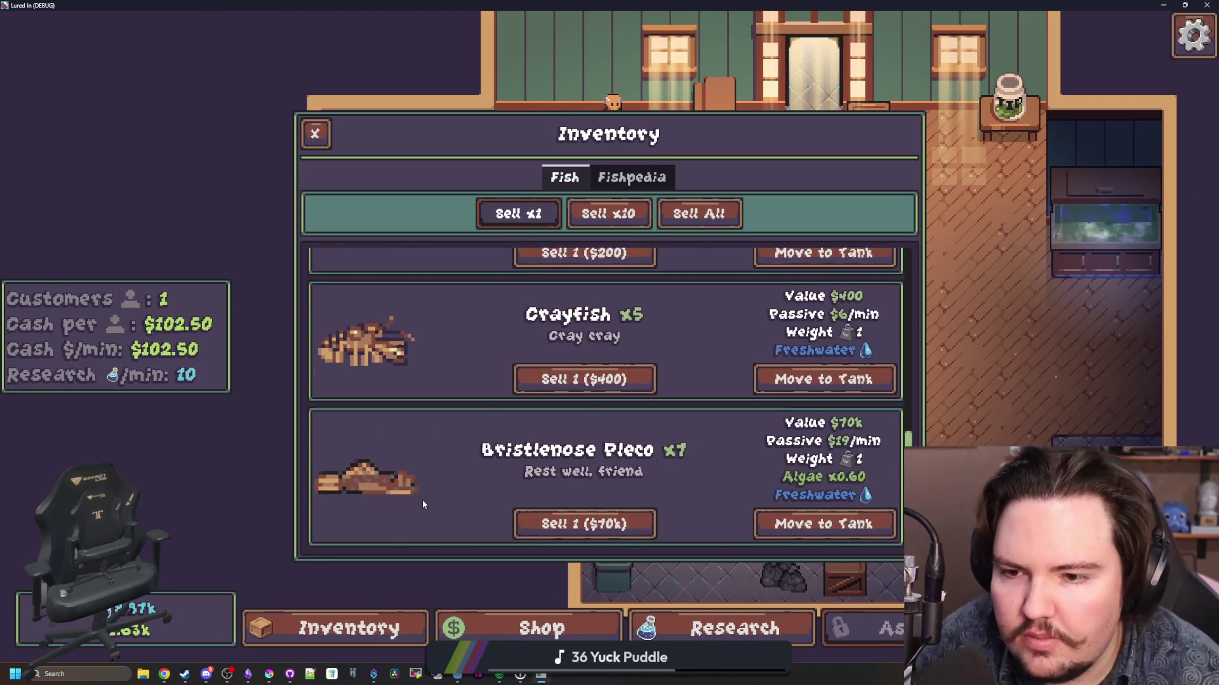
{"action": "scroll", "coordinate": [491, 429], "scroll_direction": "up", "scroll_amount": 10}
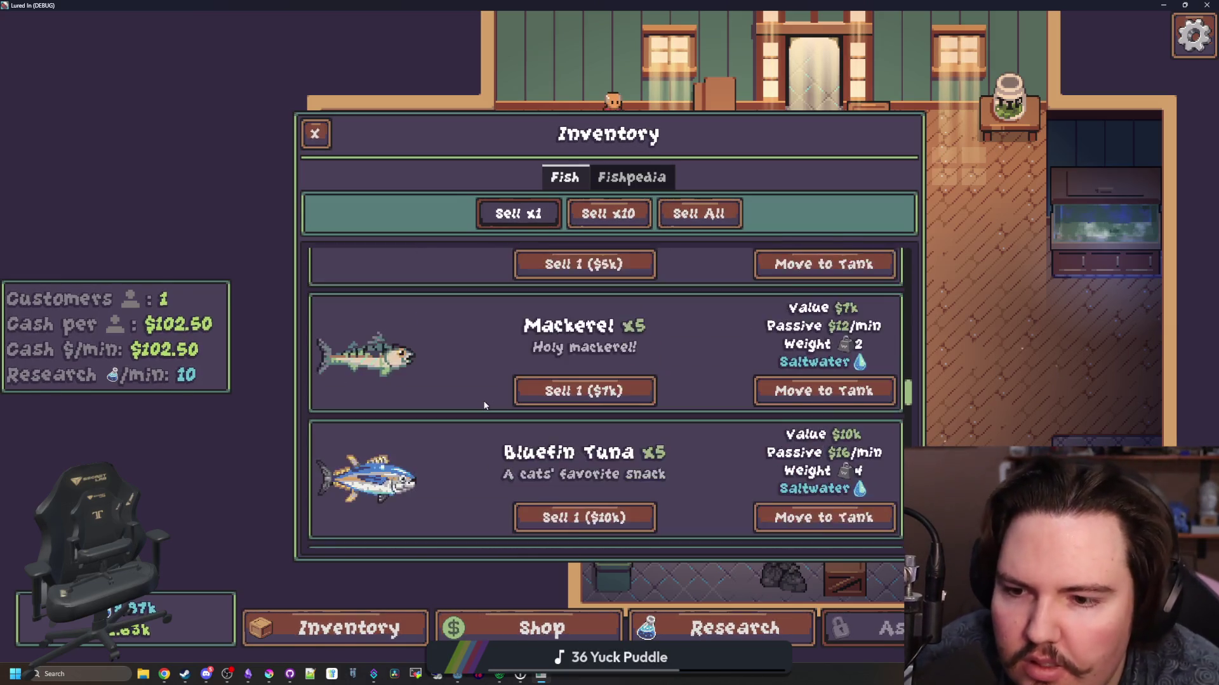
{"action": "scroll", "coordinate": [425, 511], "scroll_direction": "up", "scroll_amount": 2}
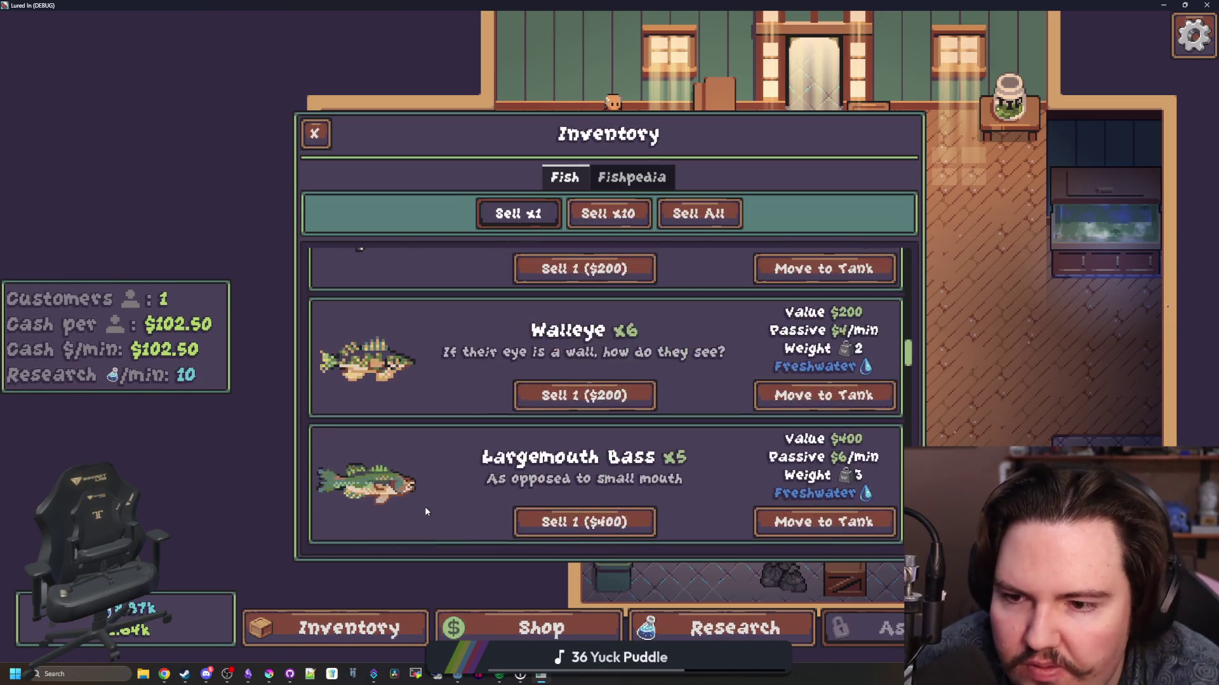
{"action": "scroll", "coordinate": [635, 476], "scroll_direction": "down", "scroll_amount": 1}
{"action": "left_click", "coordinate": [820, 446]}
- Buy three Tank Capacity upgrades for tank 3, raising it to 8
{"action": "left_click", "coordinate": [407, 422]}
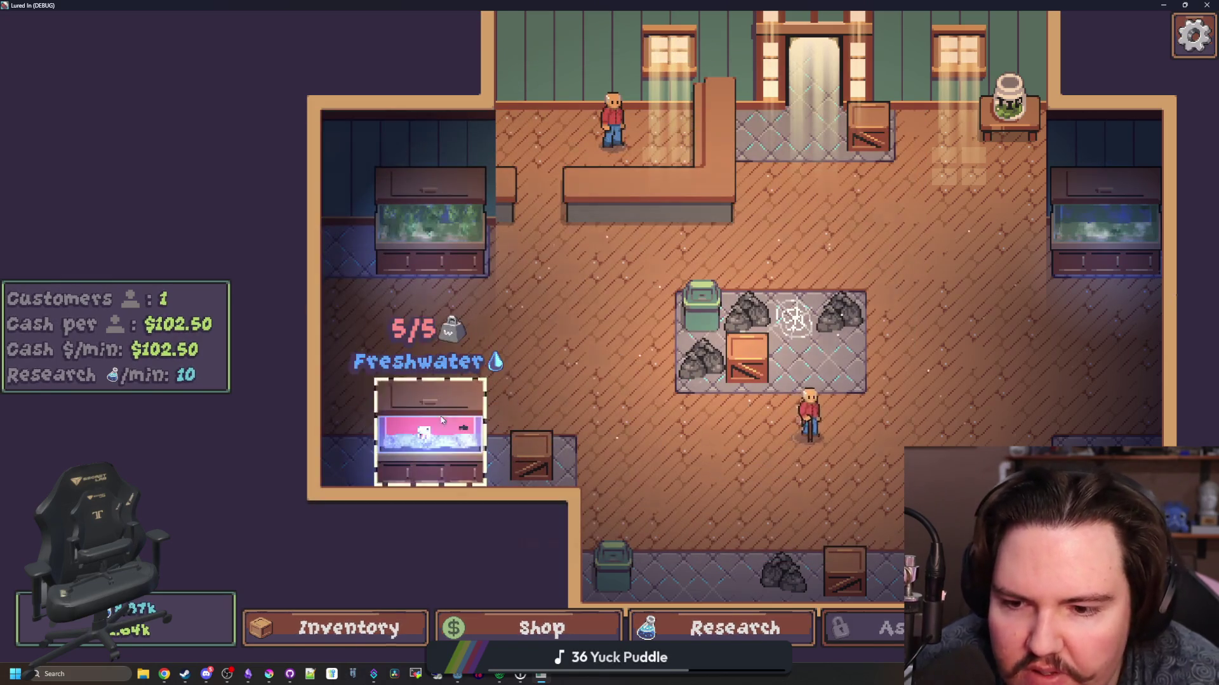
{"action": "left_click", "coordinate": [419, 432]}
{"action": "left_click", "coordinate": [542, 173]}
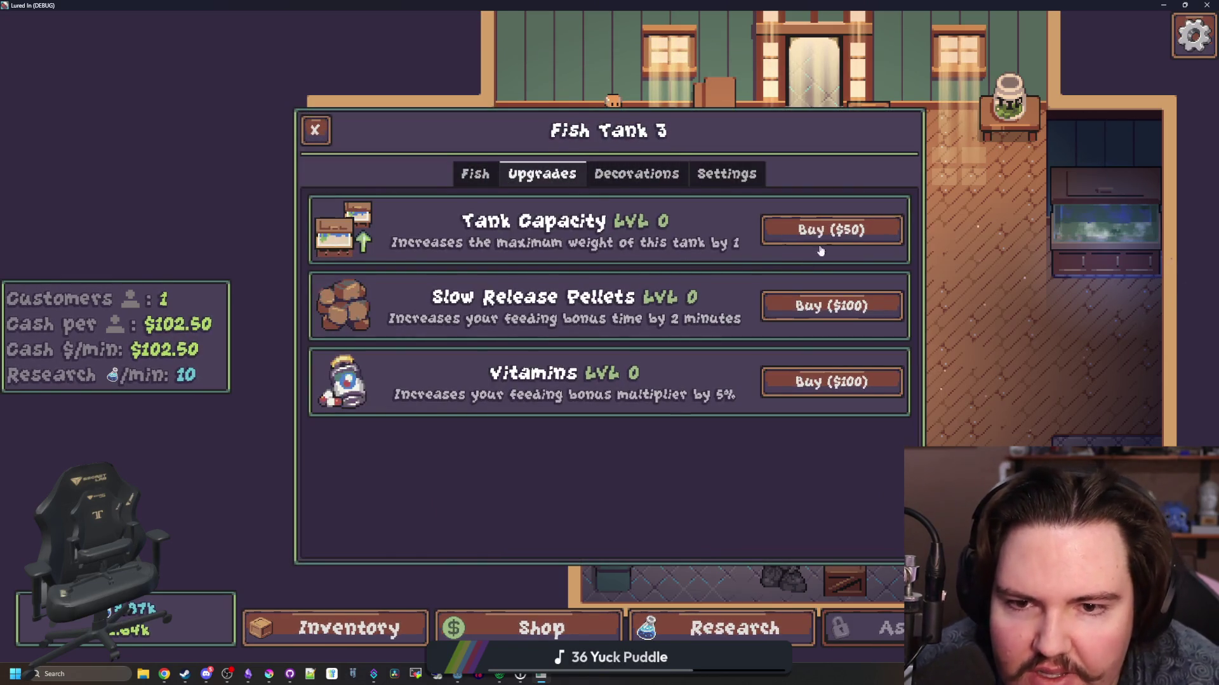
{"action": "left_click", "coordinate": [825, 232]}
{"action": "left_click", "coordinate": [825, 232]}
{"action": "left_click", "coordinate": [825, 232]}
{"action": "key", "text": "Escape"}
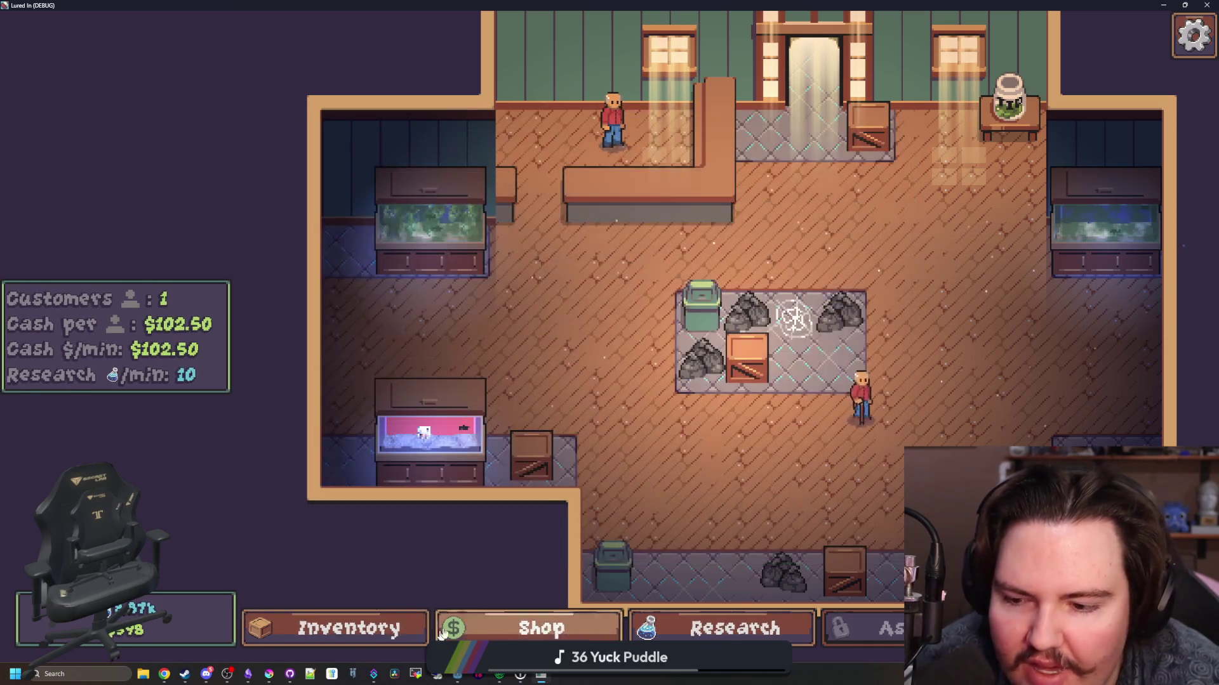
- Add cash with the debug command 'money 10000'
{"action": "key", "text": "grave"}
{"action": "type", "text": "money 10000"}
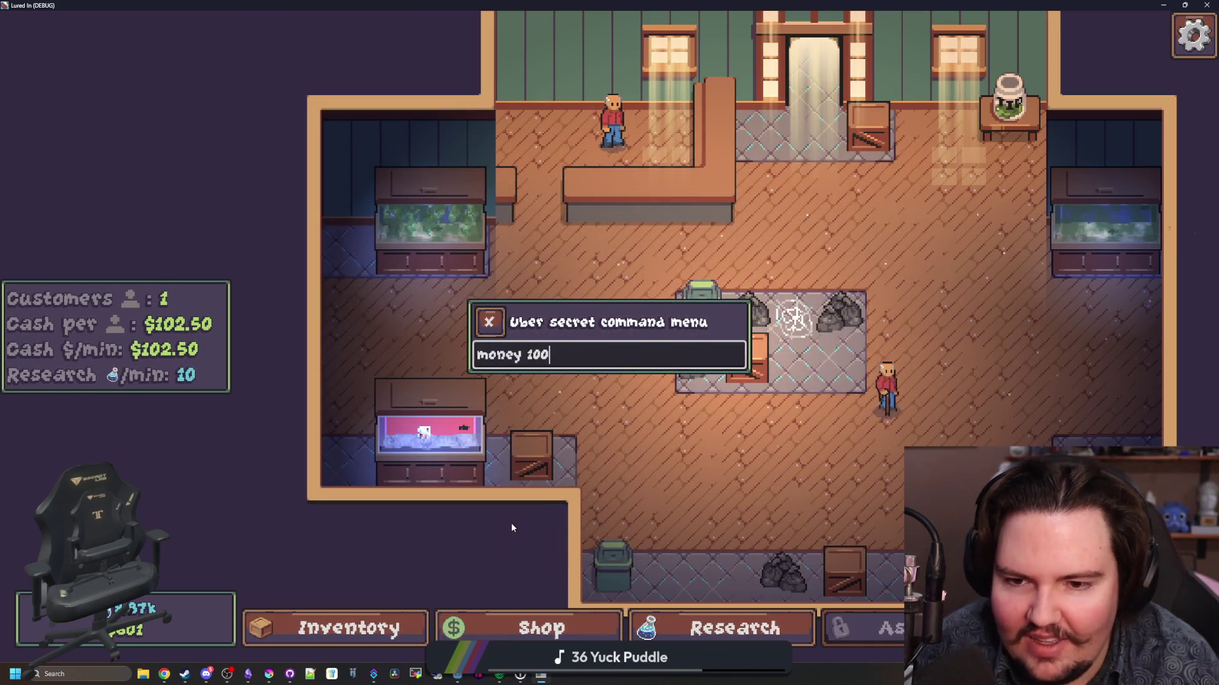
{"action": "key", "text": "Return"}
{"action": "key", "text": "Escape"}
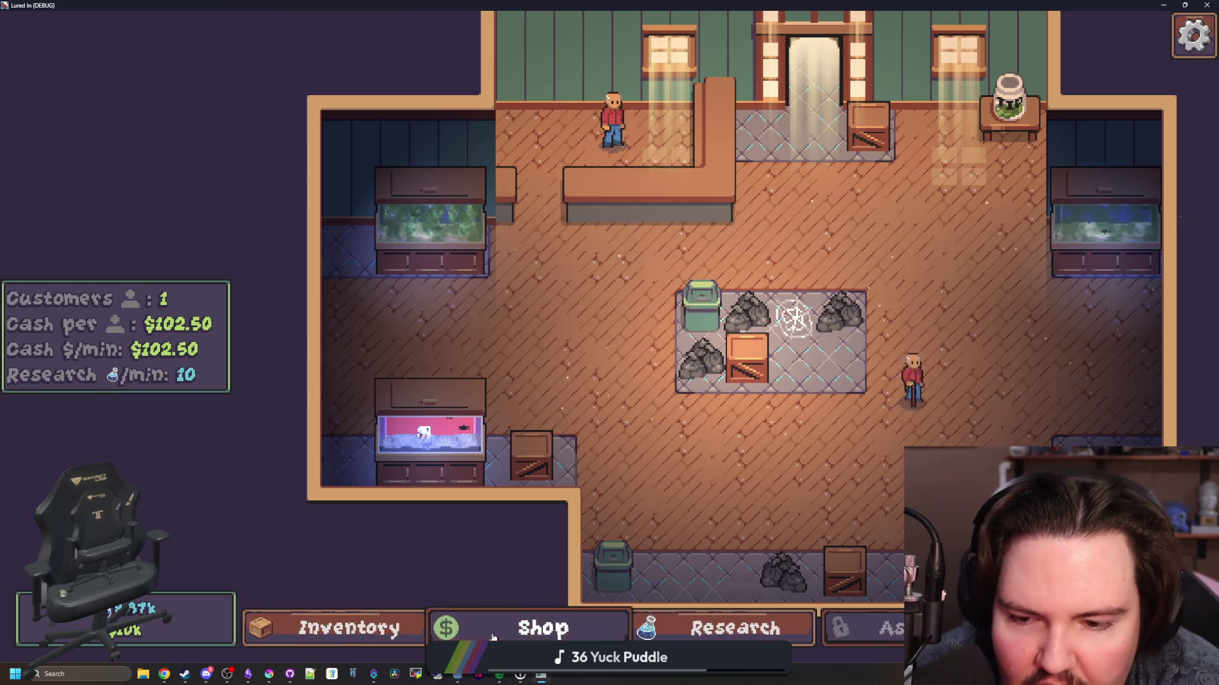
- Place a Largemouth Bass into tank 3, then open a new Chrome window
{"action": "left_click", "coordinate": [520, 628]}
{"action": "left_click", "coordinate": [379, 628]}
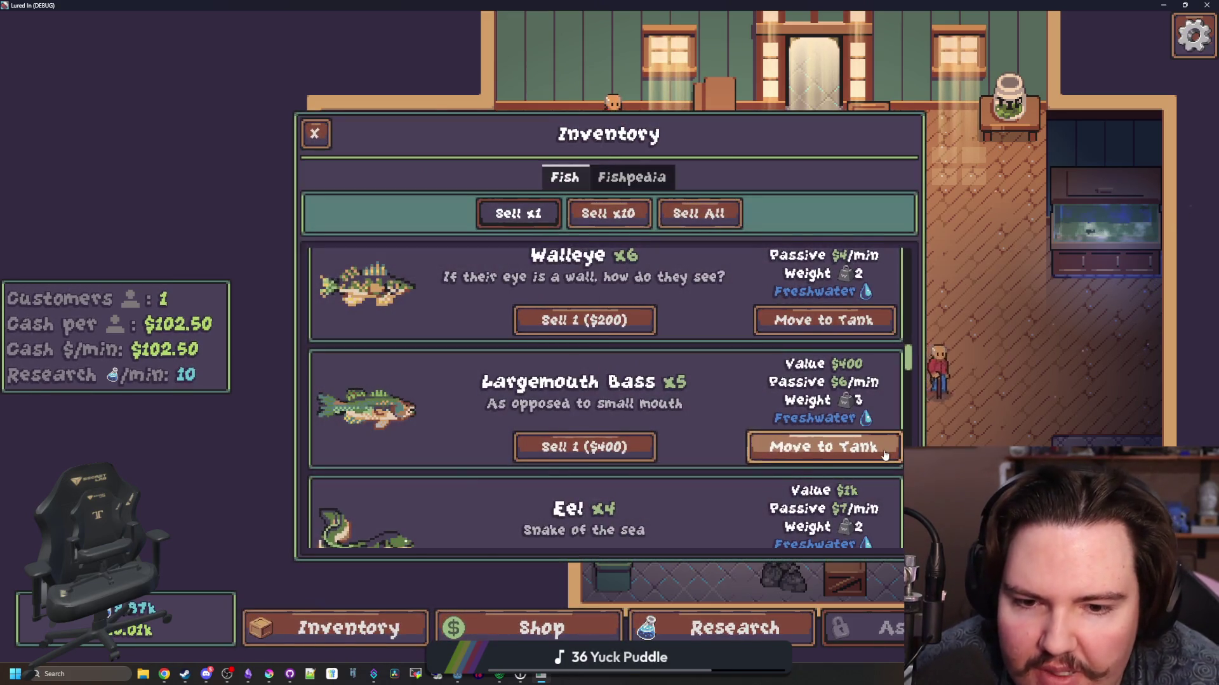
{"action": "left_click", "coordinate": [817, 447]}
{"action": "left_click", "coordinate": [469, 415]}
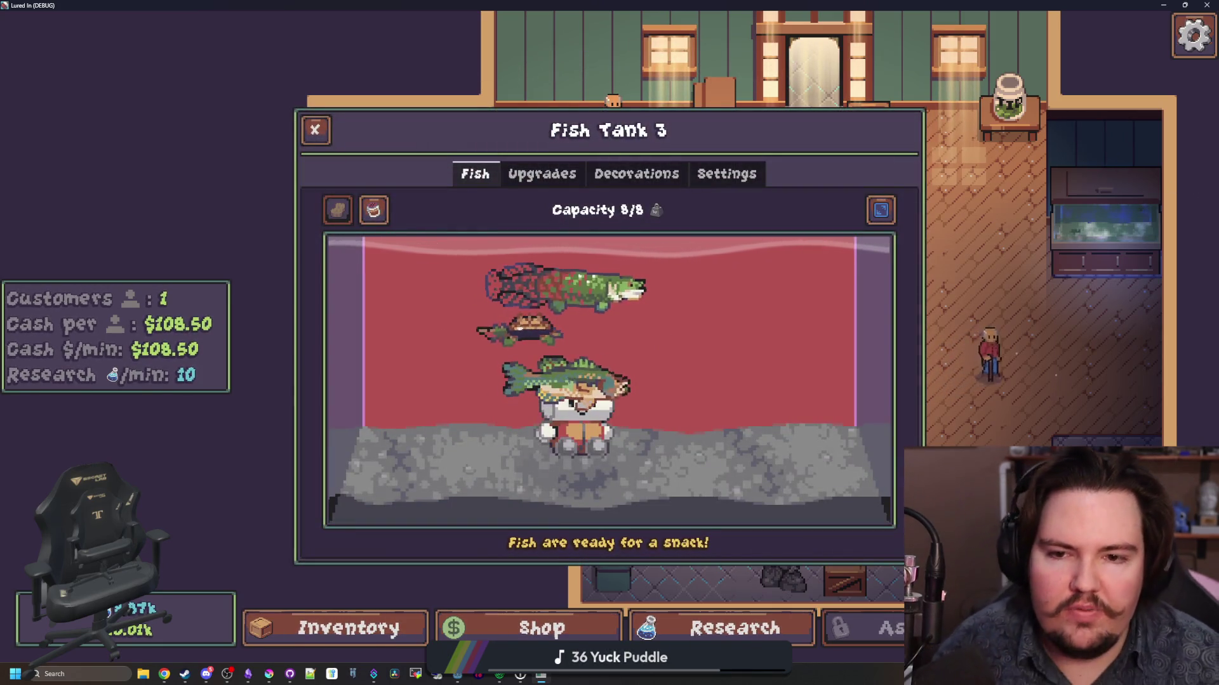
{"action": "key", "text": "super+2"}
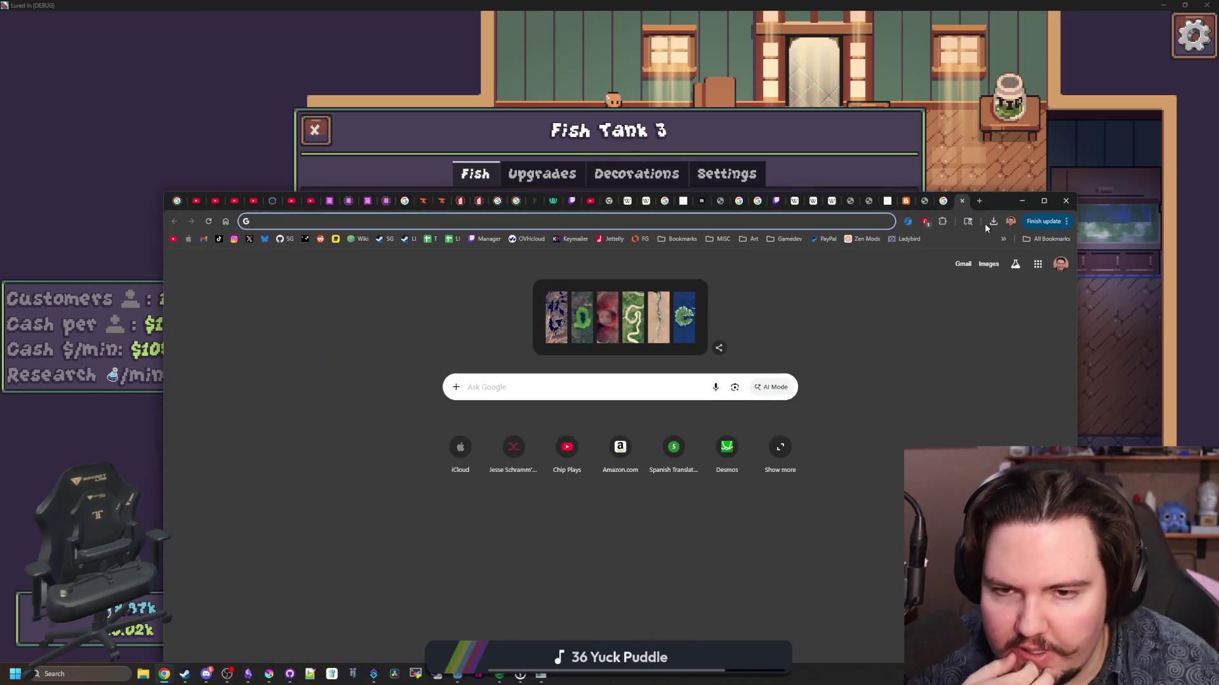
- Search Google Images for 'largemouth bass' and preview the Outdoor Life photo
{"action": "type", "text": "largemouth bass"}
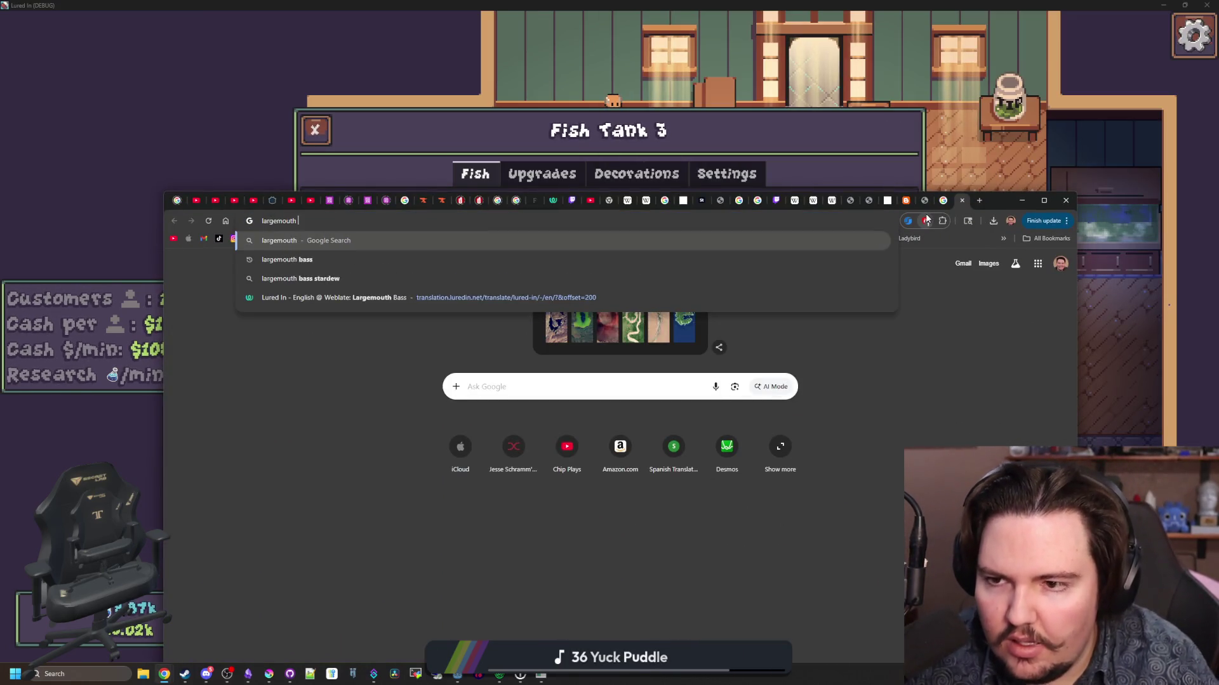
{"action": "key", "text": "Return"}
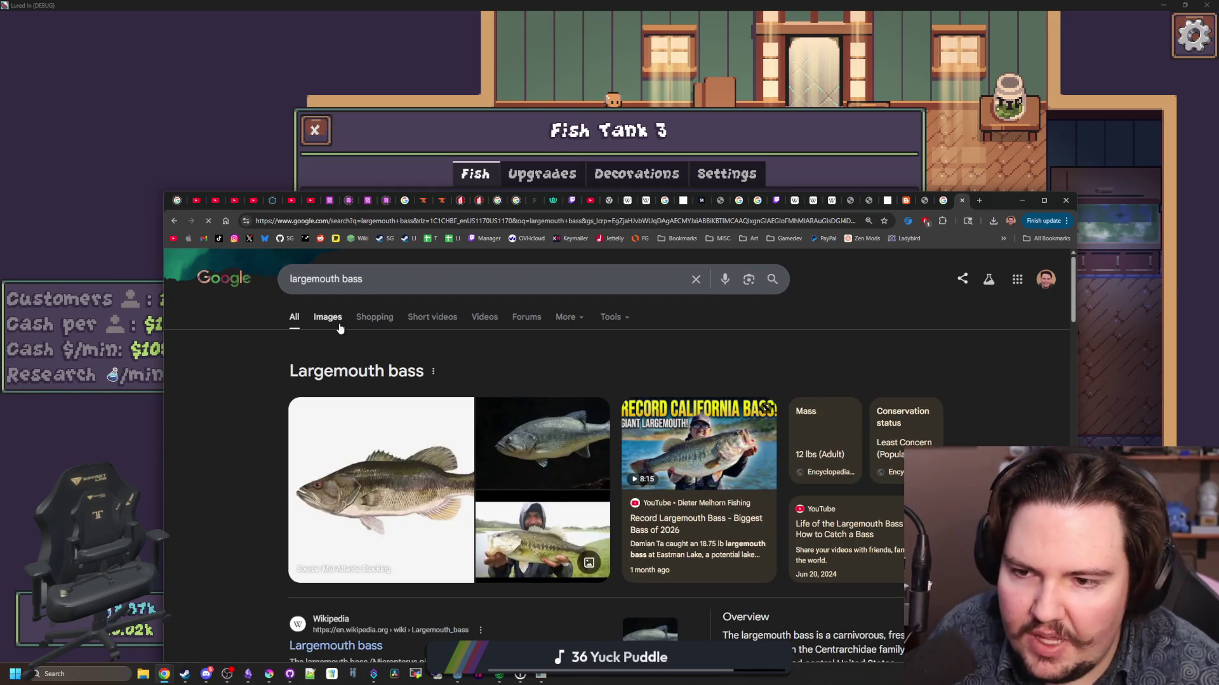
{"action": "left_click", "coordinate": [337, 323]}
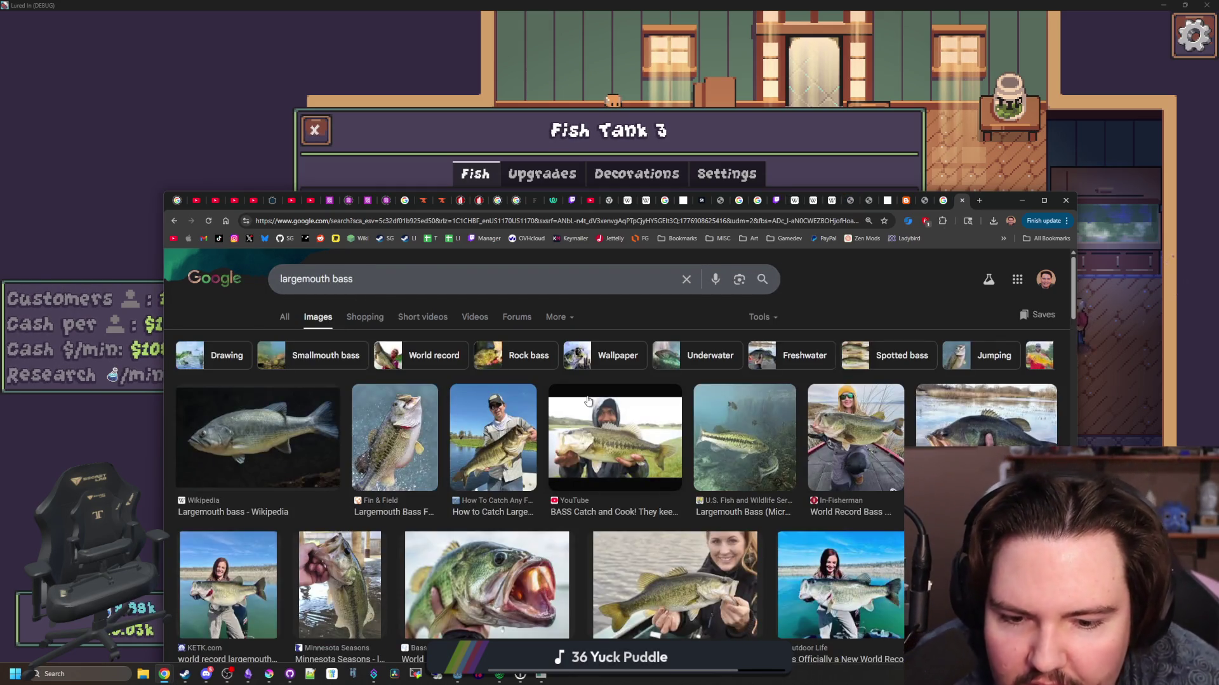
{"action": "scroll", "coordinate": [589, 401], "scroll_direction": "down", "scroll_amount": 4}
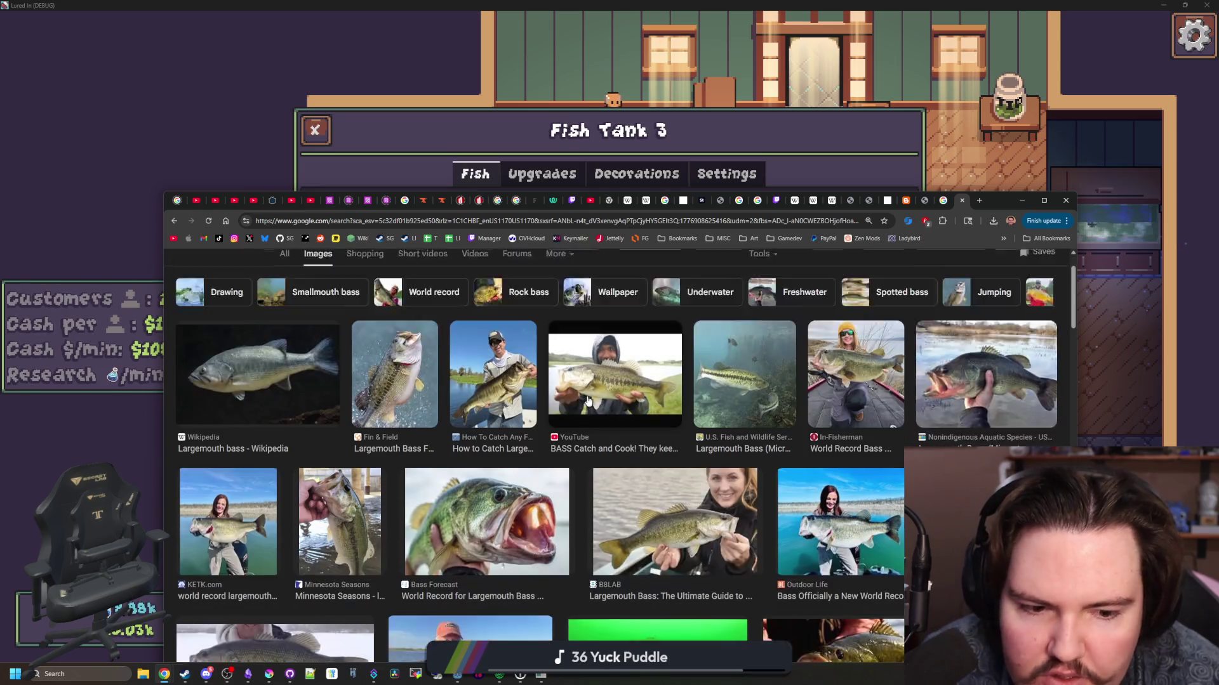
{"action": "scroll", "coordinate": [588, 399], "scroll_direction": "down", "scroll_amount": 2}
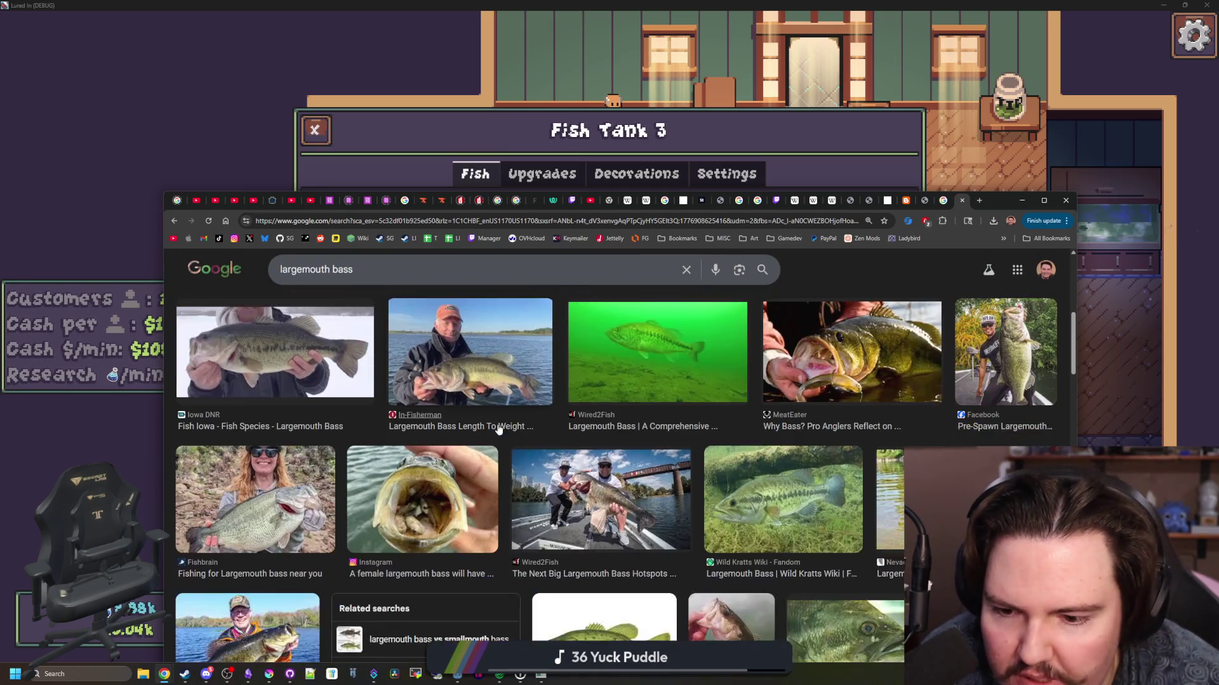
{"action": "scroll", "coordinate": [549, 485], "scroll_direction": "down", "scroll_amount": 2}
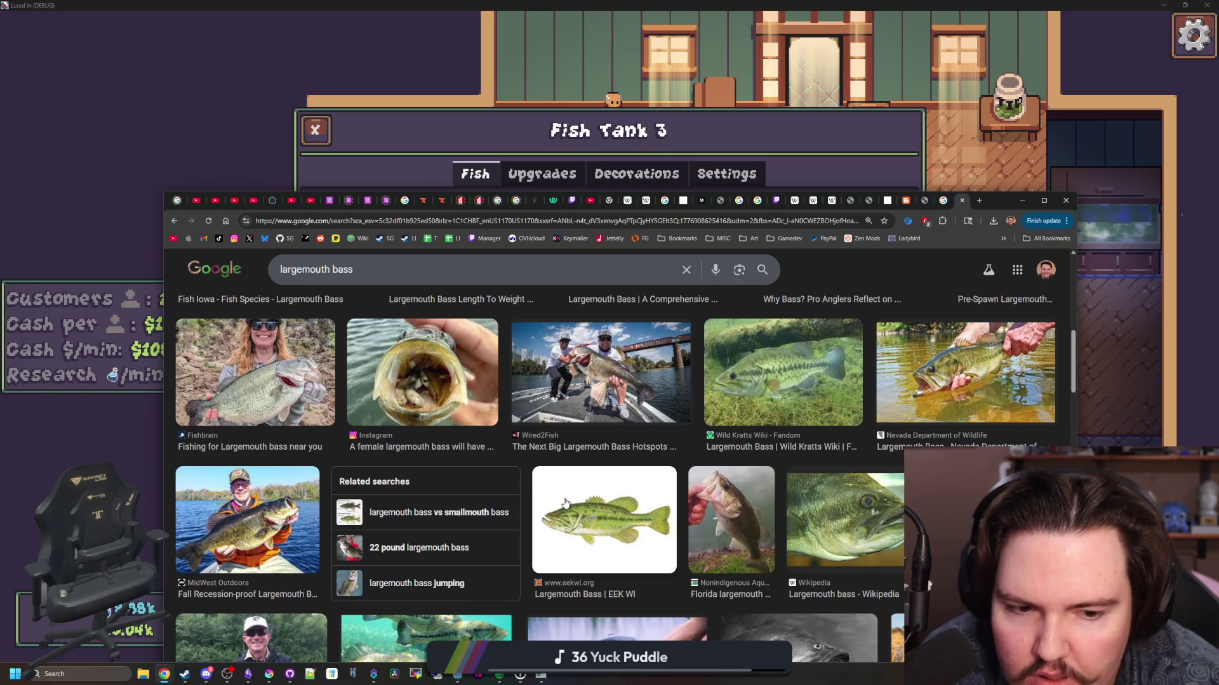
{"action": "scroll", "coordinate": [763, 522], "scroll_direction": "down", "scroll_amount": 1}
{"action": "left_click", "coordinate": [990, 424]}
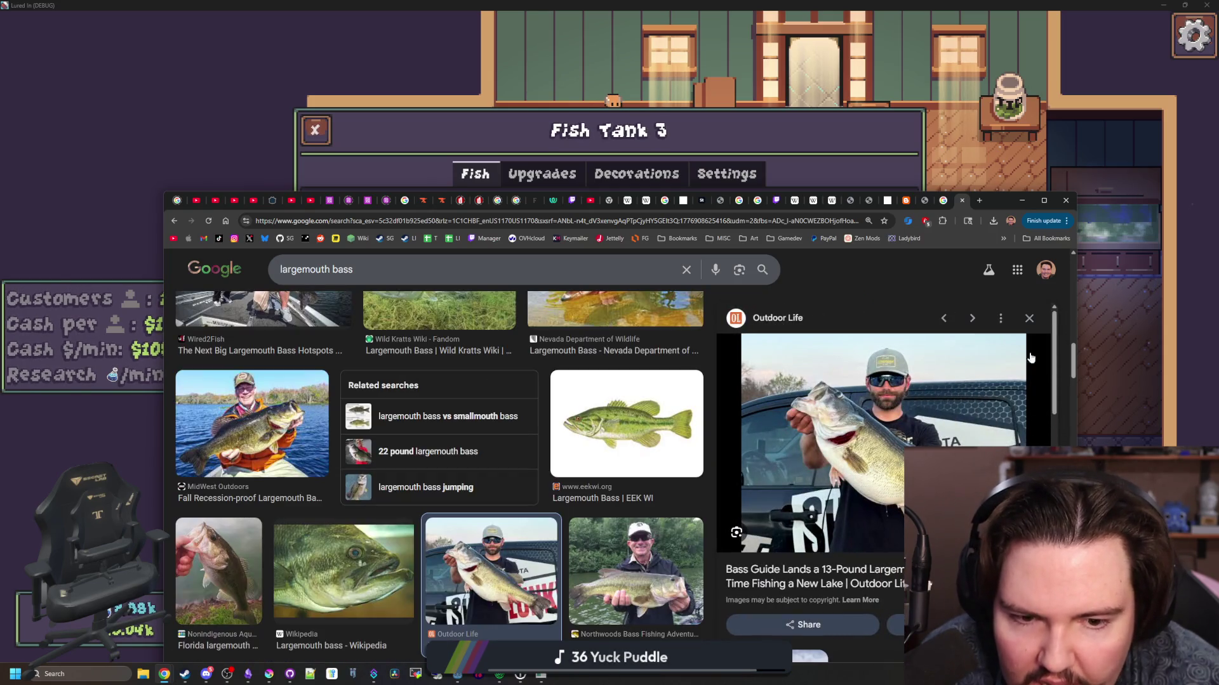
{"action": "left_click", "coordinate": [1041, 322]}
- Browse further to the Lady Angler bass photo, then switch back to Krita
{"action": "scroll", "coordinate": [855, 424], "scroll_direction": "down", "scroll_amount": 4}
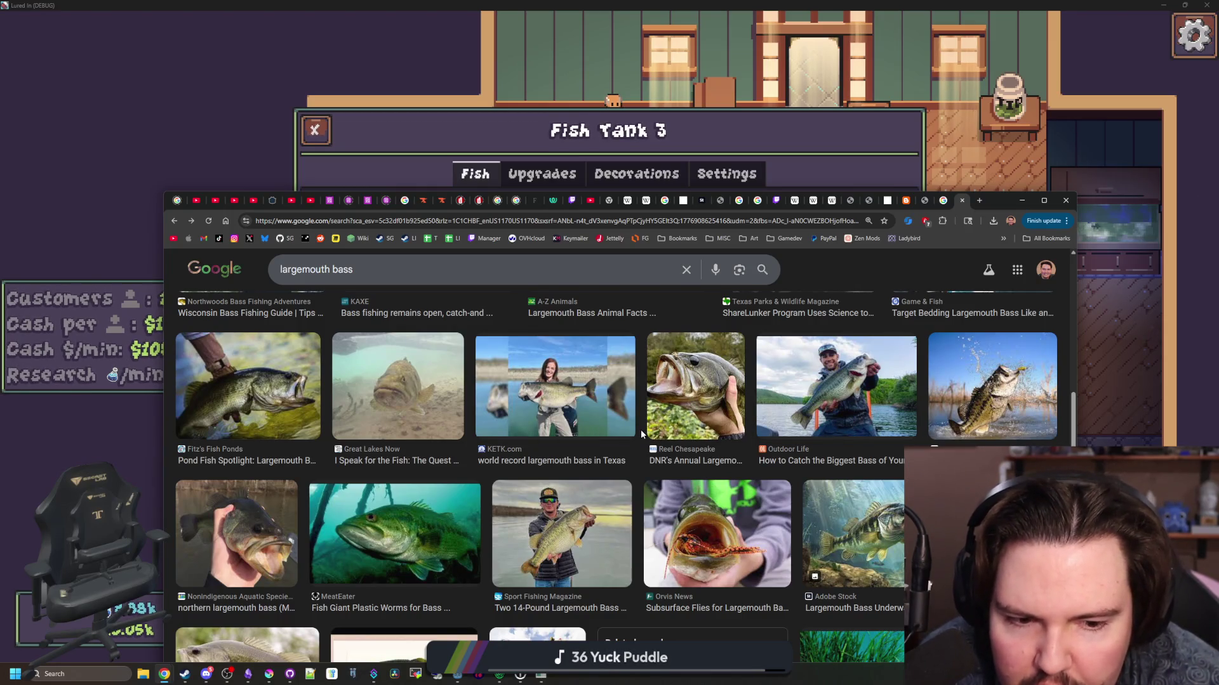
{"action": "scroll", "coordinate": [641, 429], "scroll_direction": "down", "scroll_amount": 4}
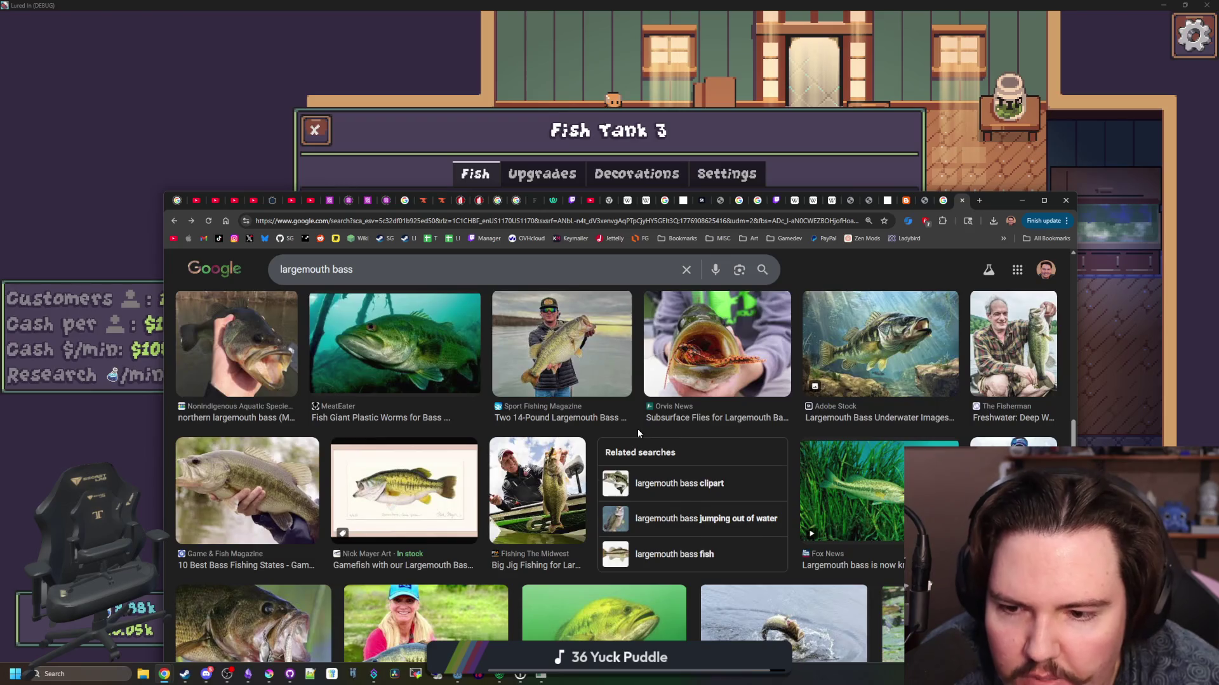
{"action": "scroll", "coordinate": [638, 428], "scroll_direction": "down", "scroll_amount": 3}
{"action": "scroll", "coordinate": [638, 434], "scroll_direction": "down", "scroll_amount": 3}
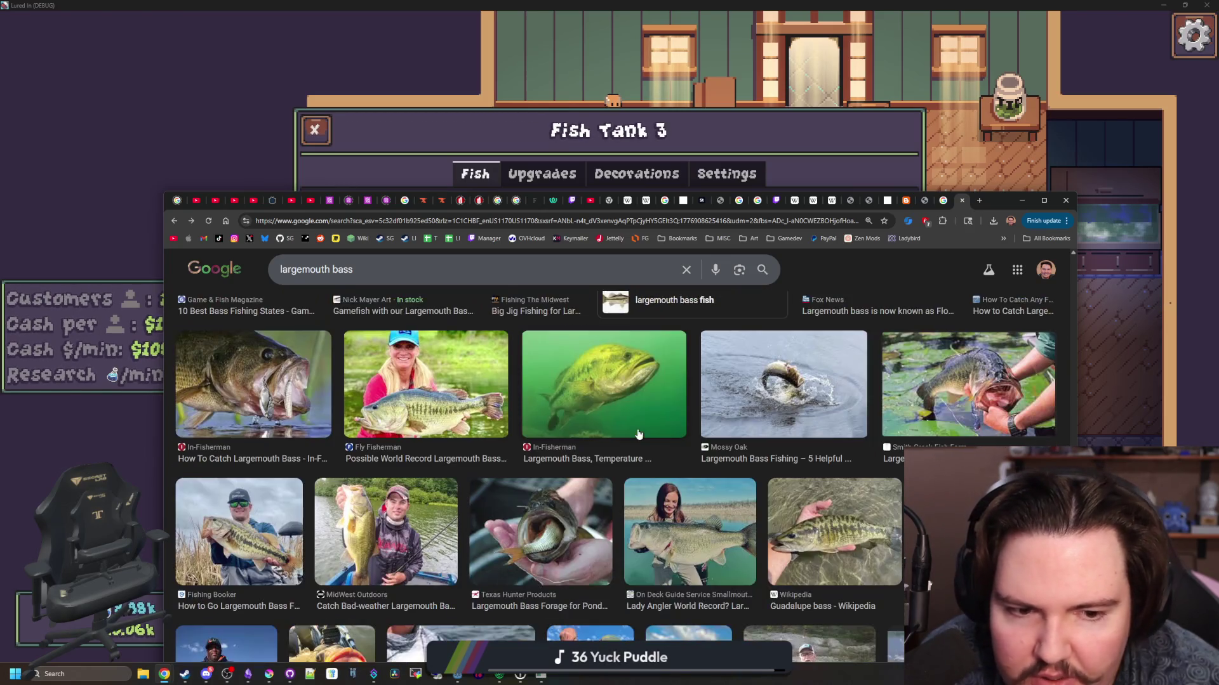
{"action": "left_click", "coordinate": [679, 413]}
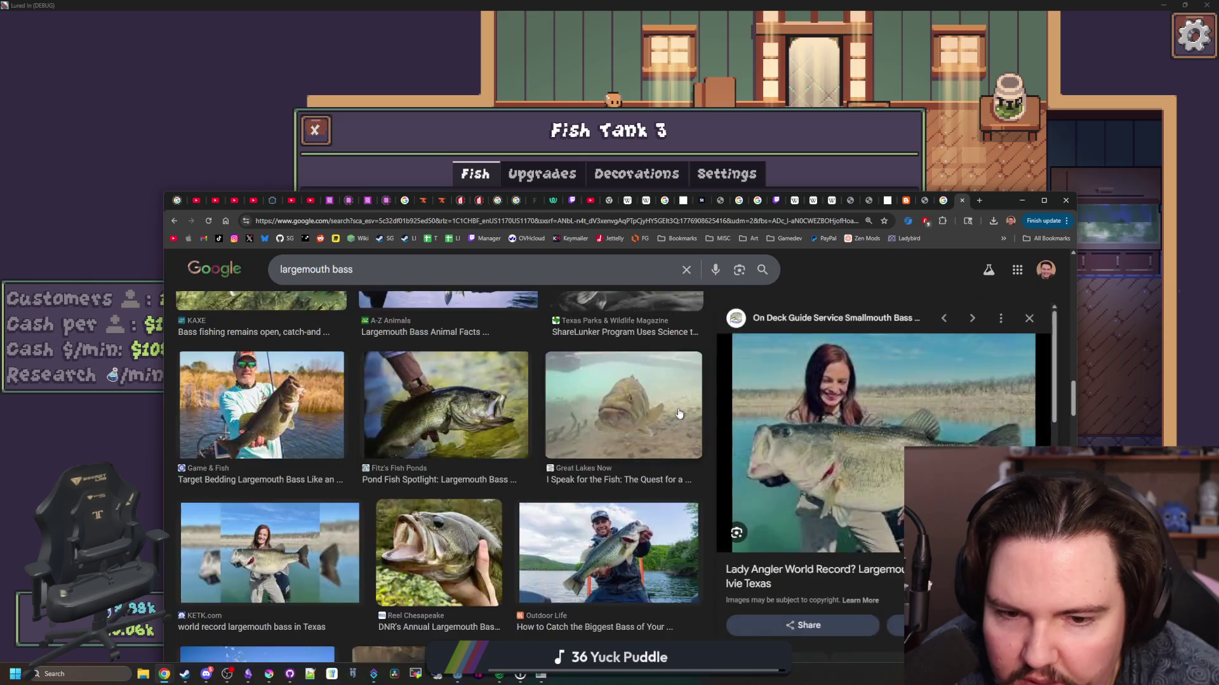
{"action": "scroll", "coordinate": [583, 438], "scroll_direction": "down", "scroll_amount": 3}
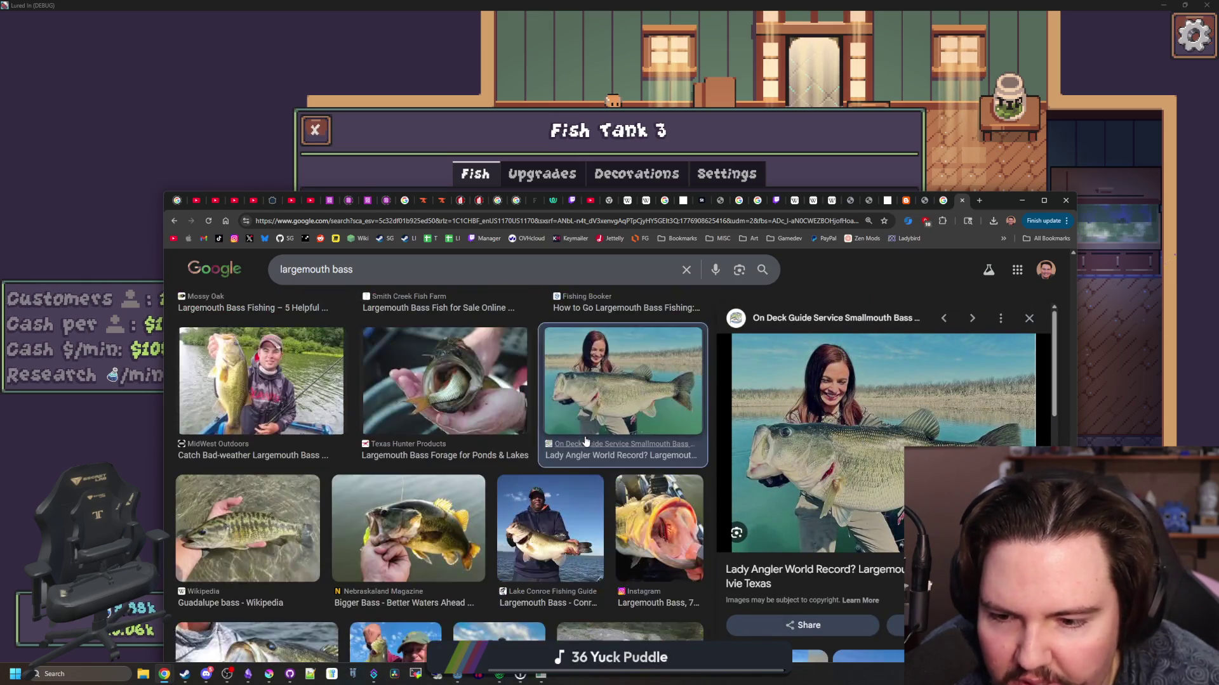
{"action": "scroll", "coordinate": [584, 438], "scroll_direction": "down", "scroll_amount": 5}
{"action": "scroll", "coordinate": [584, 435], "scroll_direction": "down", "scroll_amount": 3}
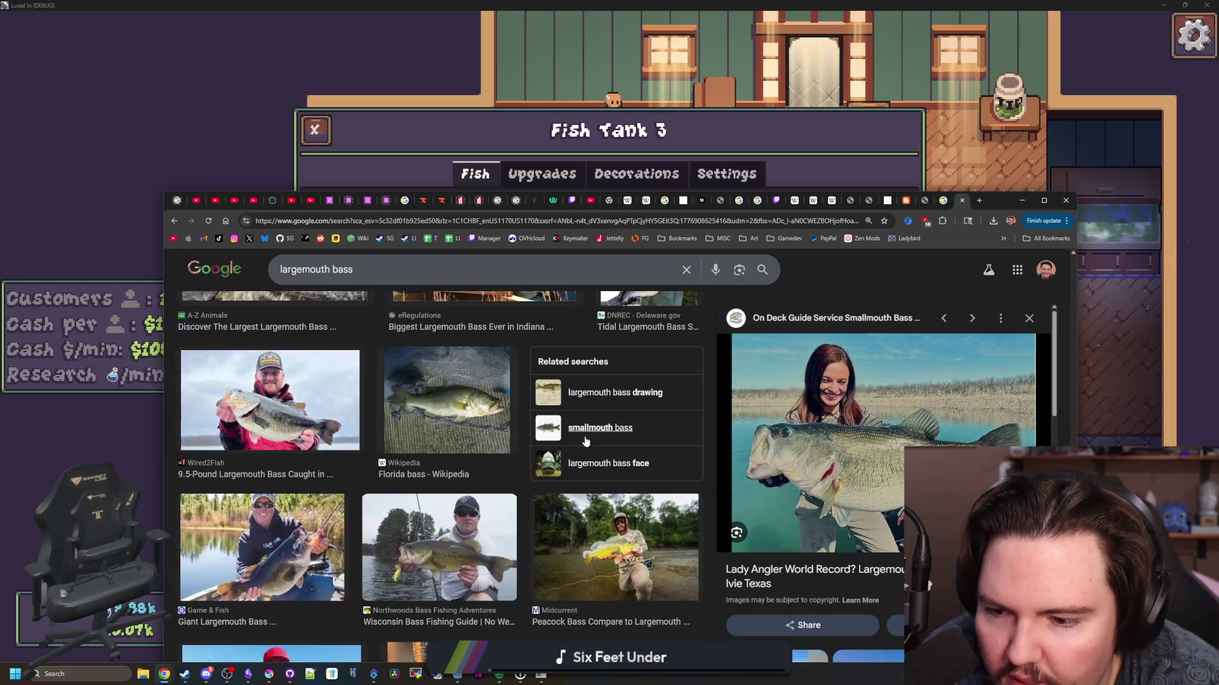
{"action": "scroll", "coordinate": [586, 441], "scroll_direction": "down", "scroll_amount": 3}
{"action": "key", "text": "alt+Tab"}
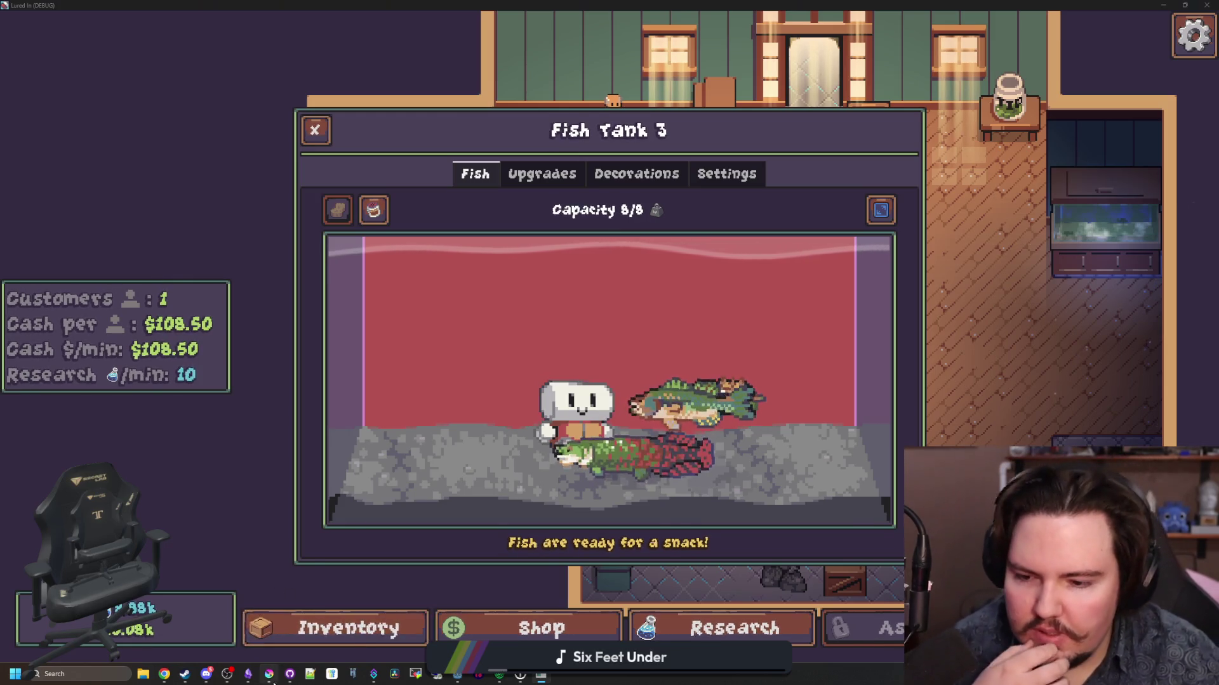
{"action": "left_click", "coordinate": [269, 674]}
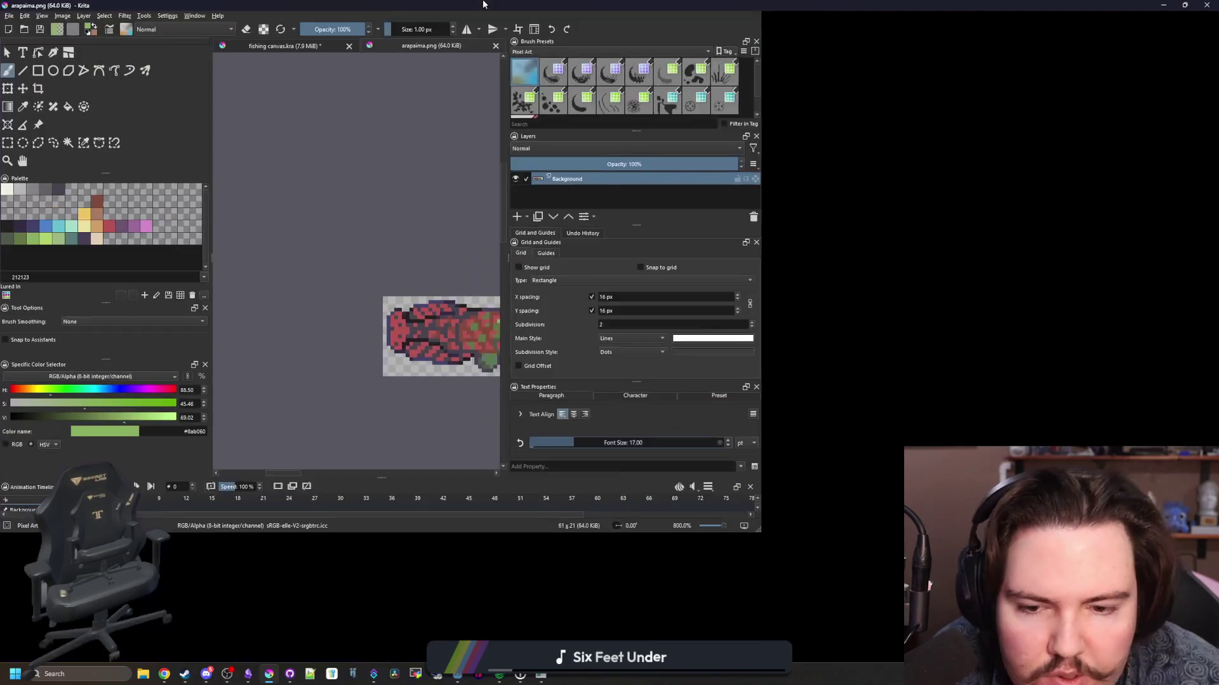
- Maximize Krita and open largemouth_bass.png from the Sprites/Fish folder
{"action": "double_click", "coordinate": [190, 484]}
{"action": "left_click", "coordinate": [8, 17]}
{"action": "left_click", "coordinate": [22, 39]}
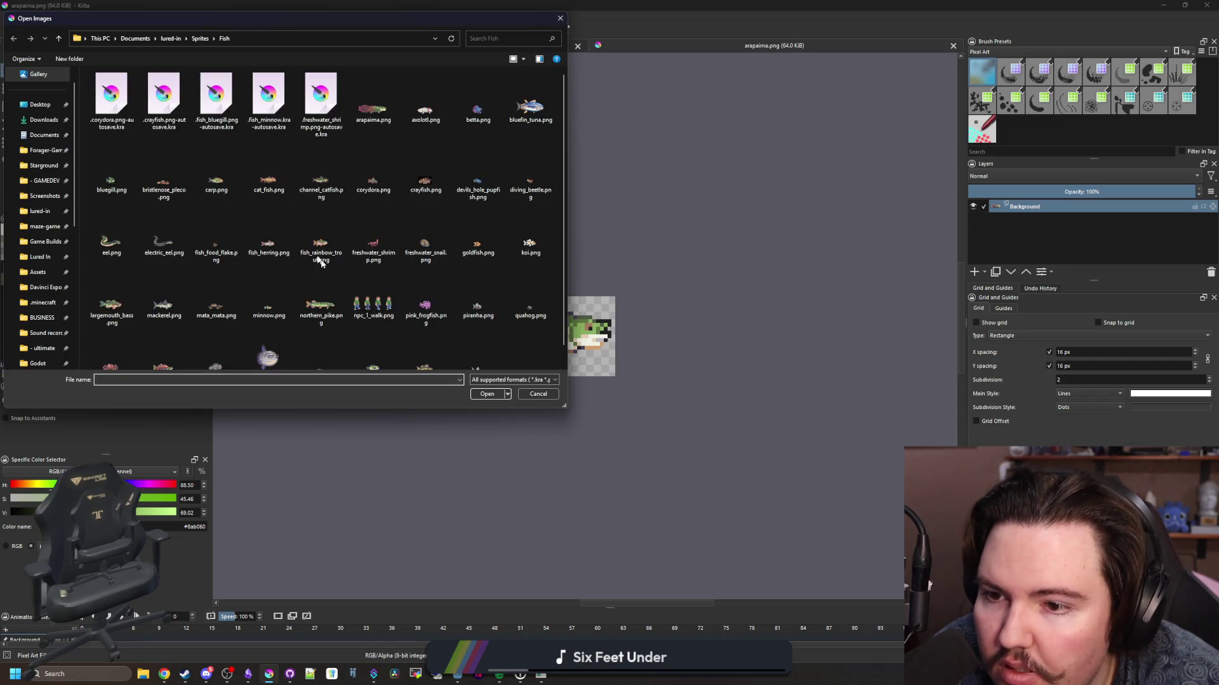
{"action": "double_click", "coordinate": [122, 306]}
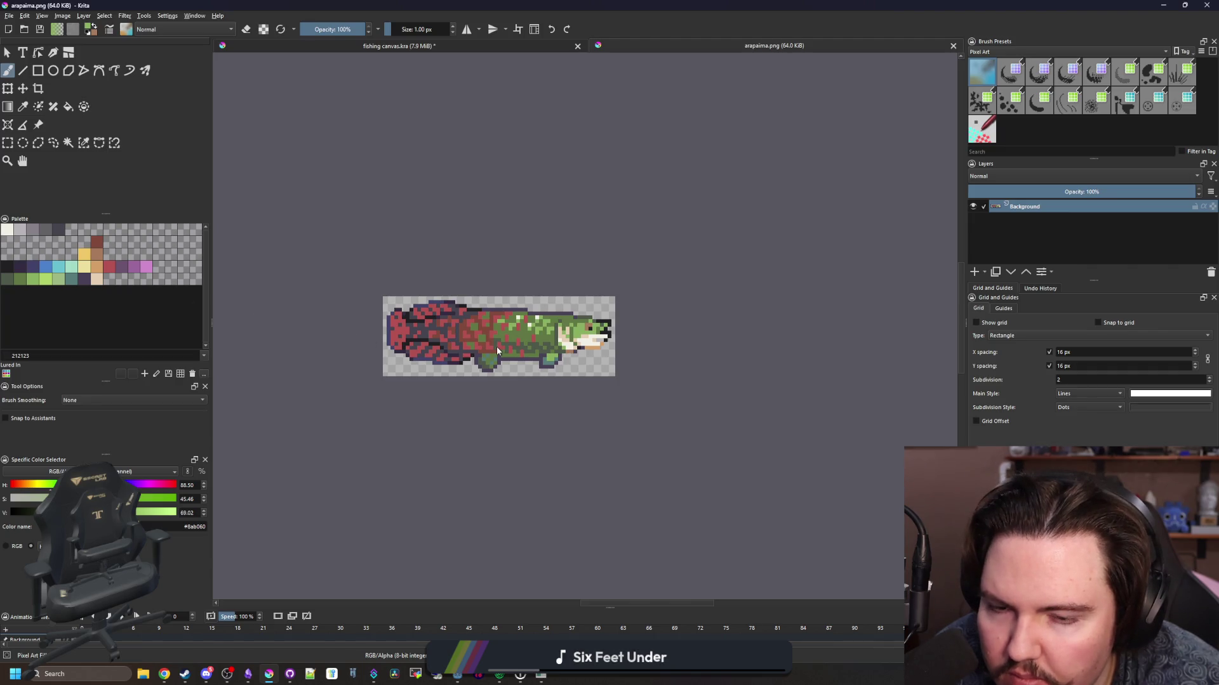
{"action": "scroll", "coordinate": [514, 324], "scroll_direction": "down", "scroll_amount": 2}
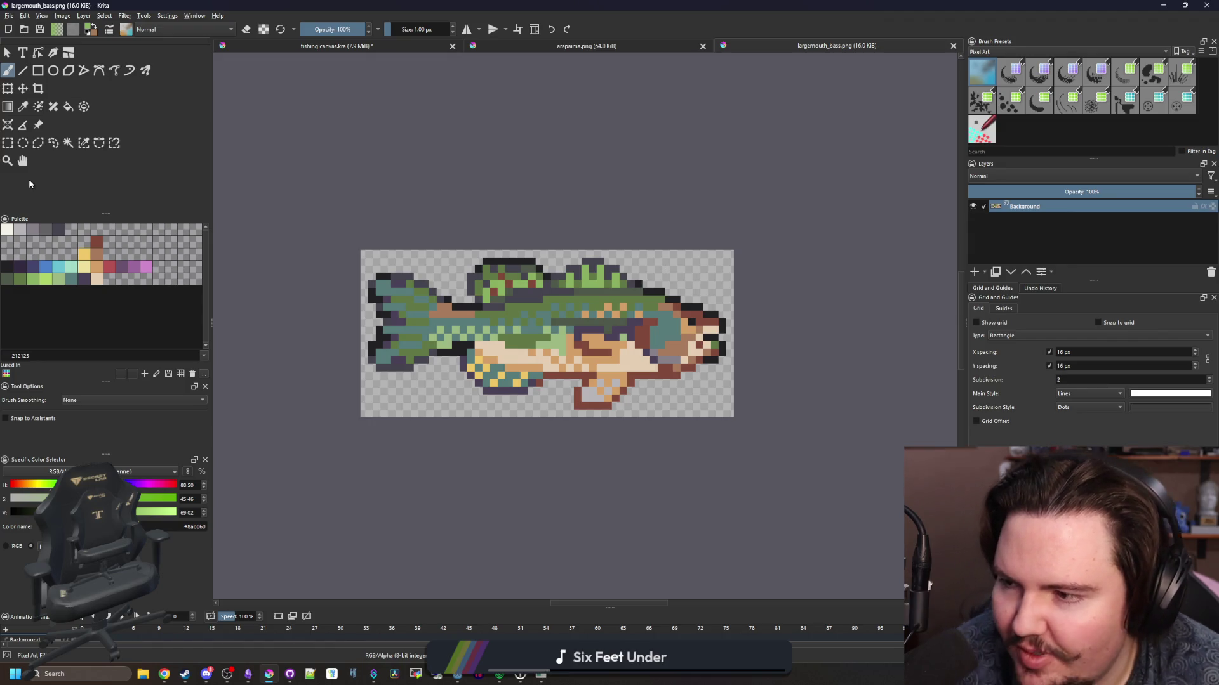
{"action": "left_click", "coordinate": [8, 143]}
- Select the front half of the bass and shift the head section left
{"action": "scroll", "coordinate": [726, 337], "scroll_direction": "up", "scroll_amount": 1}
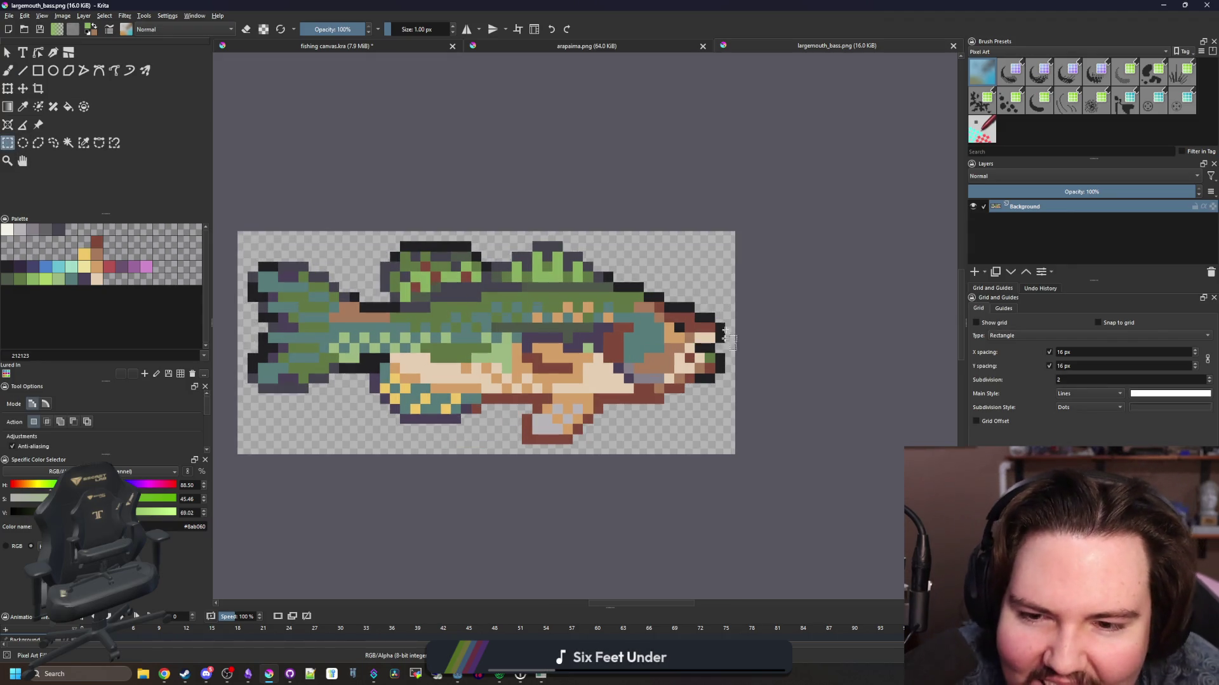
{"action": "mouse_move", "coordinate": [786, 484]}
{"action": "left_mouse_down"}
{"action": "mouse_move", "coordinate": [482, 158]}
{"action": "mouse_move", "coordinate": [512, 155]}
{"action": "left_mouse_up"}
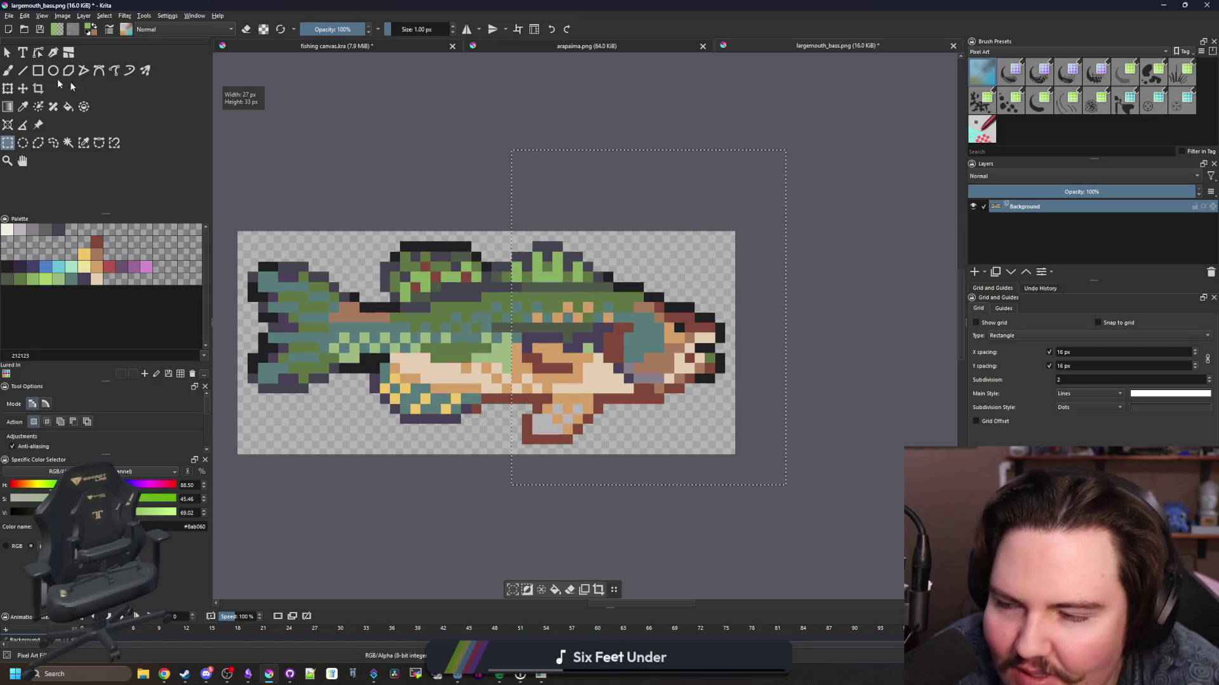
{"action": "left_click", "coordinate": [23, 88]}
{"action": "left_click_drag", "start_coordinate": [585, 298], "coordinate": [565, 297]}
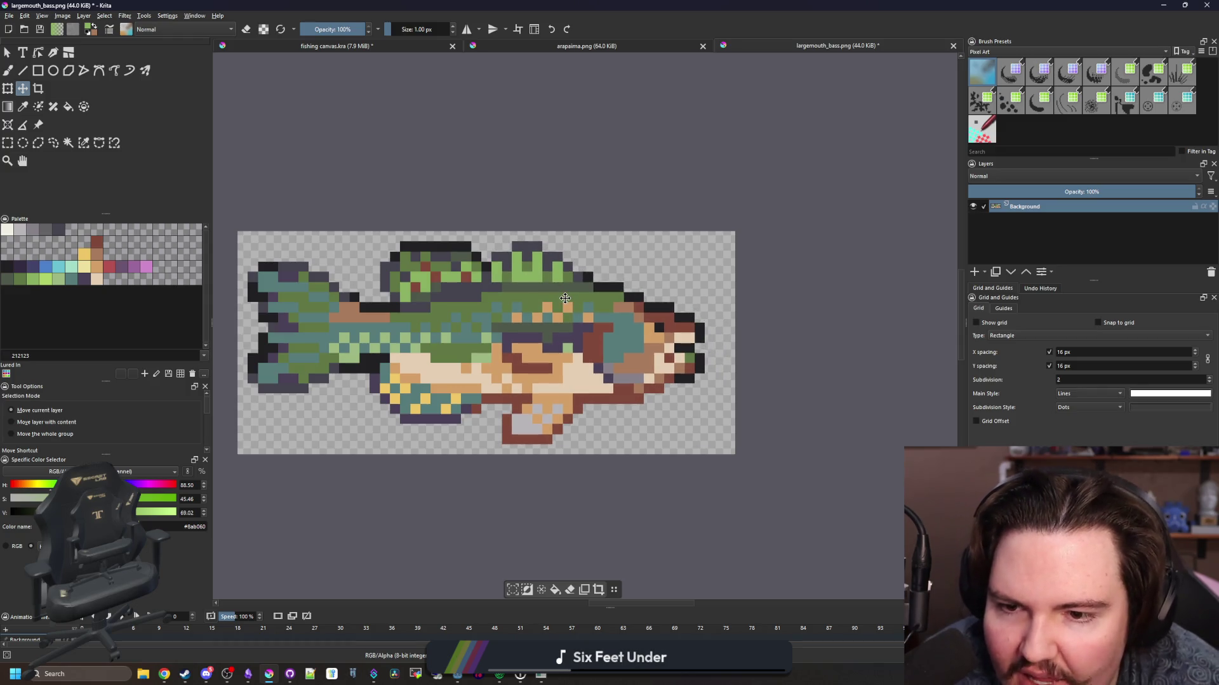
- Select the tail end of the fish and switch to the Move tool
{"action": "scroll", "coordinate": [564, 298], "scroll_direction": "down", "scroll_amount": 5, "text": "ctrl"}
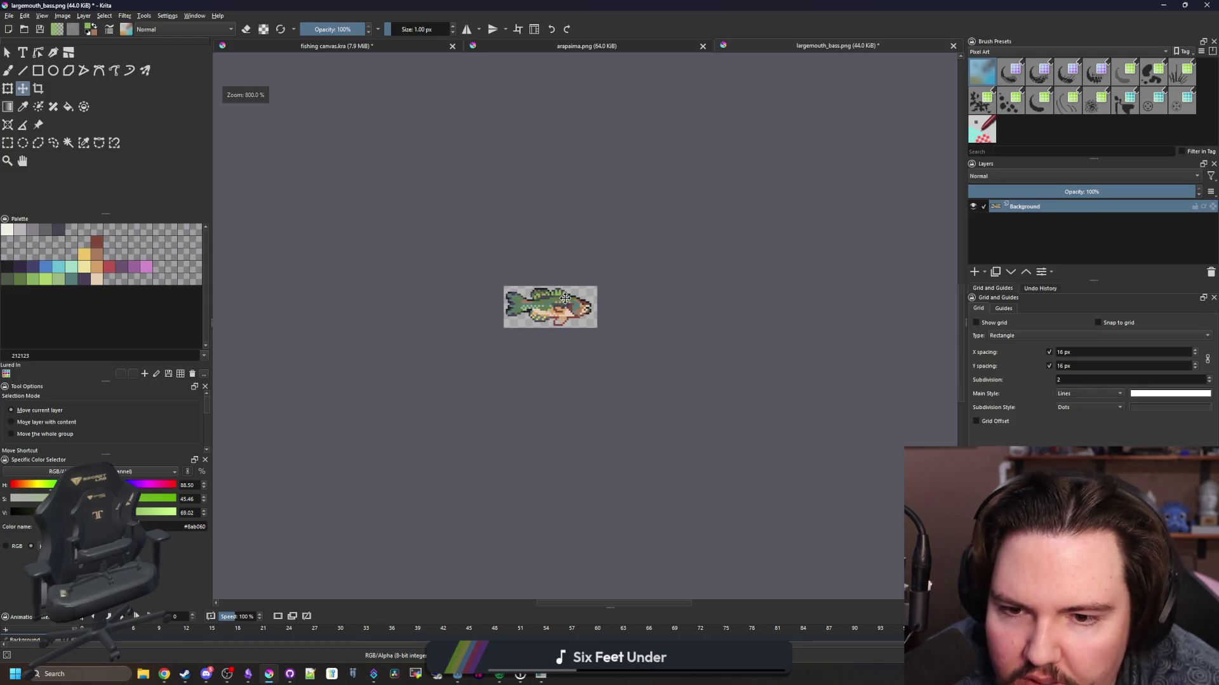
{"action": "scroll", "coordinate": [555, 266], "scroll_direction": "up", "scroll_amount": 6, "text": "ctrl"}
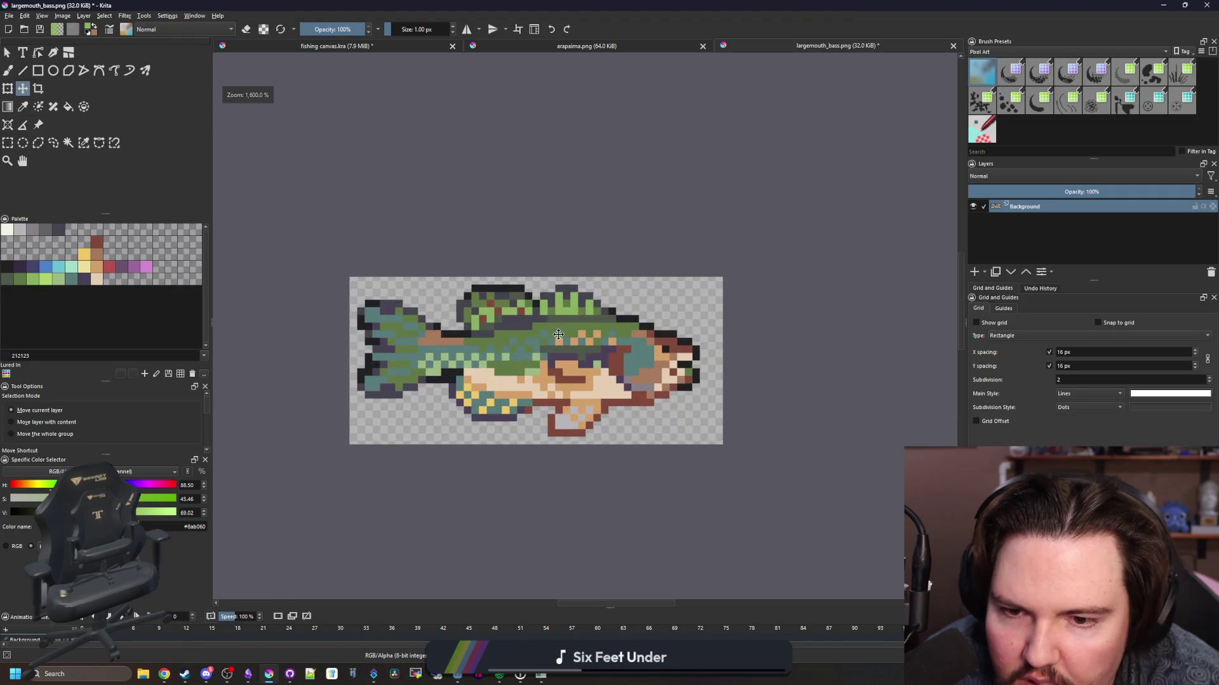
{"action": "key", "text": "ctrl+r"}
{"action": "scroll", "coordinate": [526, 348], "scroll_direction": "down", "scroll_amount": 2, "text": "ctrl"}
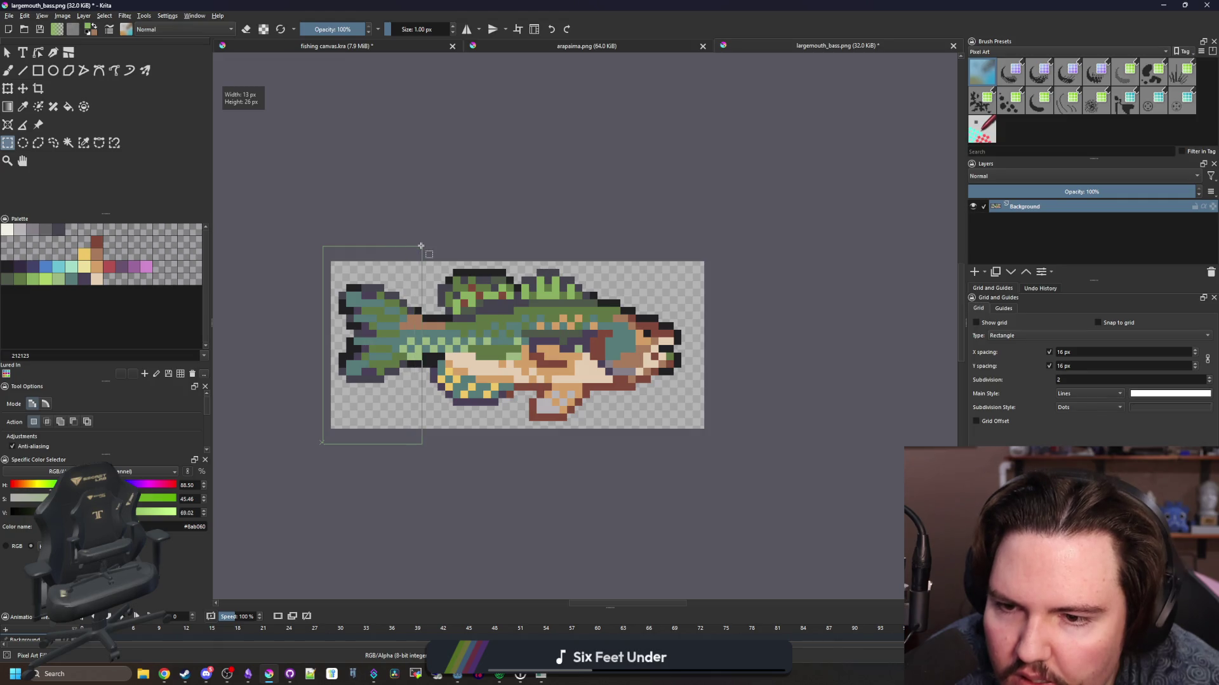
{"action": "left_click_drag", "start_coordinate": [421, 245], "coordinate": [421, 246]}
{"action": "left_click", "coordinate": [23, 88]}
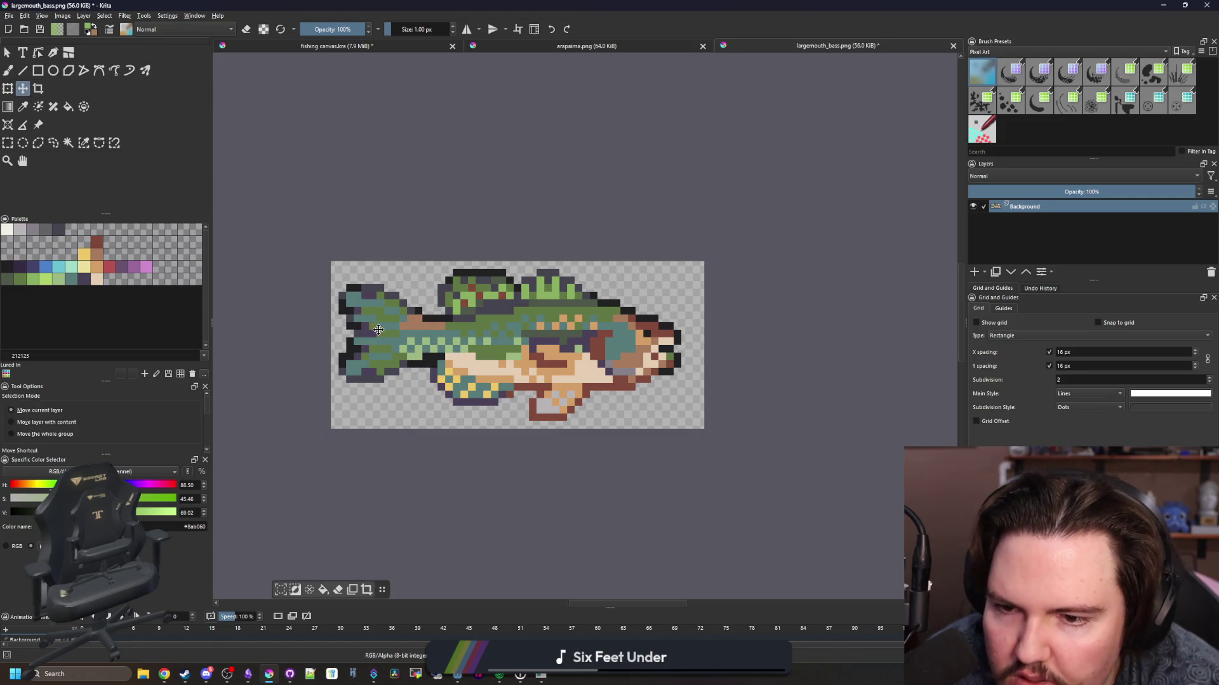
{"action": "scroll", "coordinate": [456, 309], "scroll_direction": "down", "scroll_amount": 5, "text": "ctrl"}
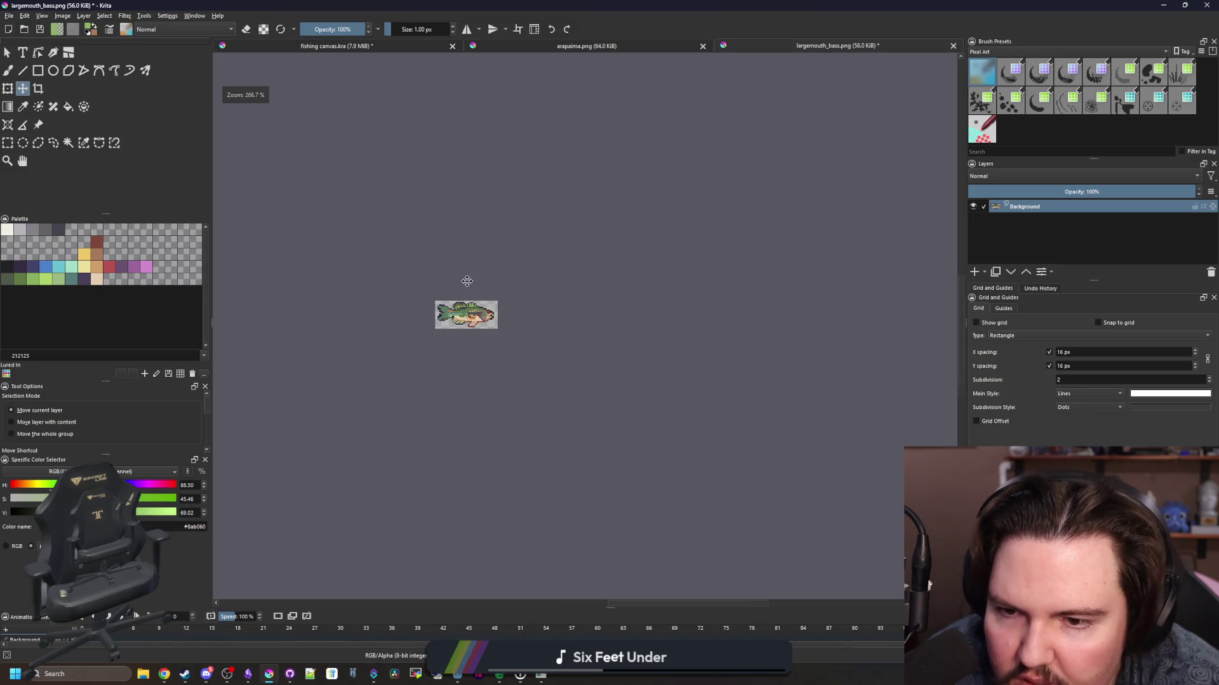
{"action": "scroll", "coordinate": [462, 305], "scroll_direction": "up", "scroll_amount": 3, "text": "ctrl"}
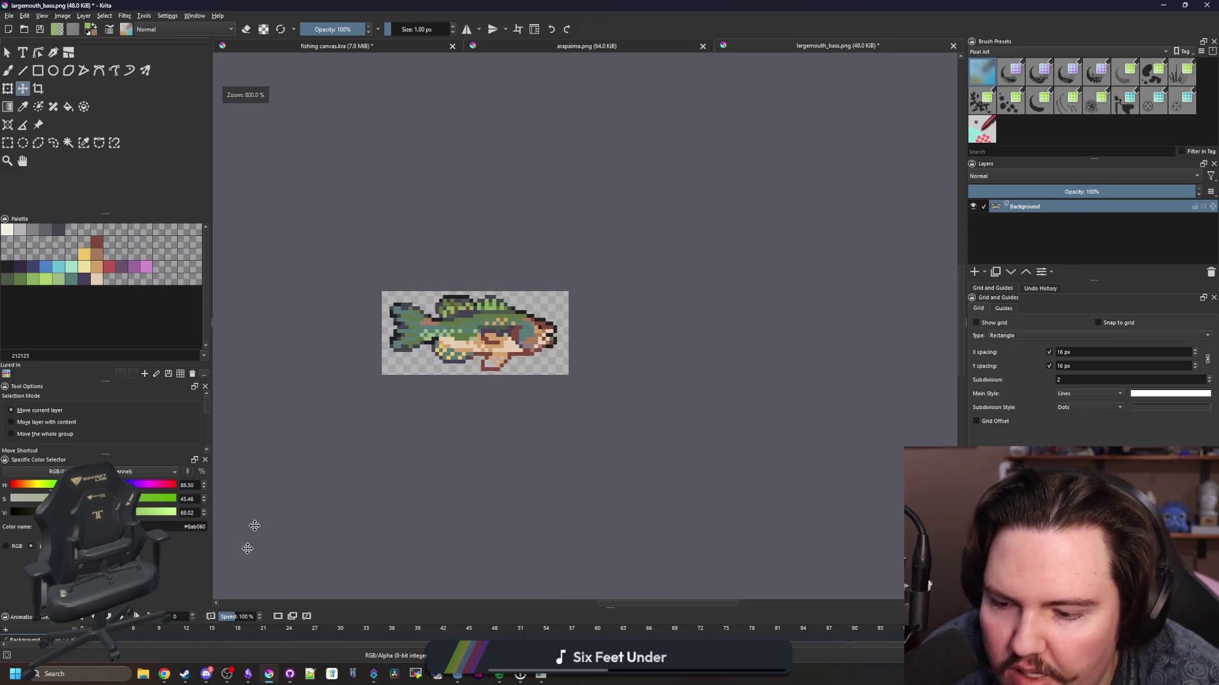
{"action": "mouse_move", "coordinate": [165, 674]}
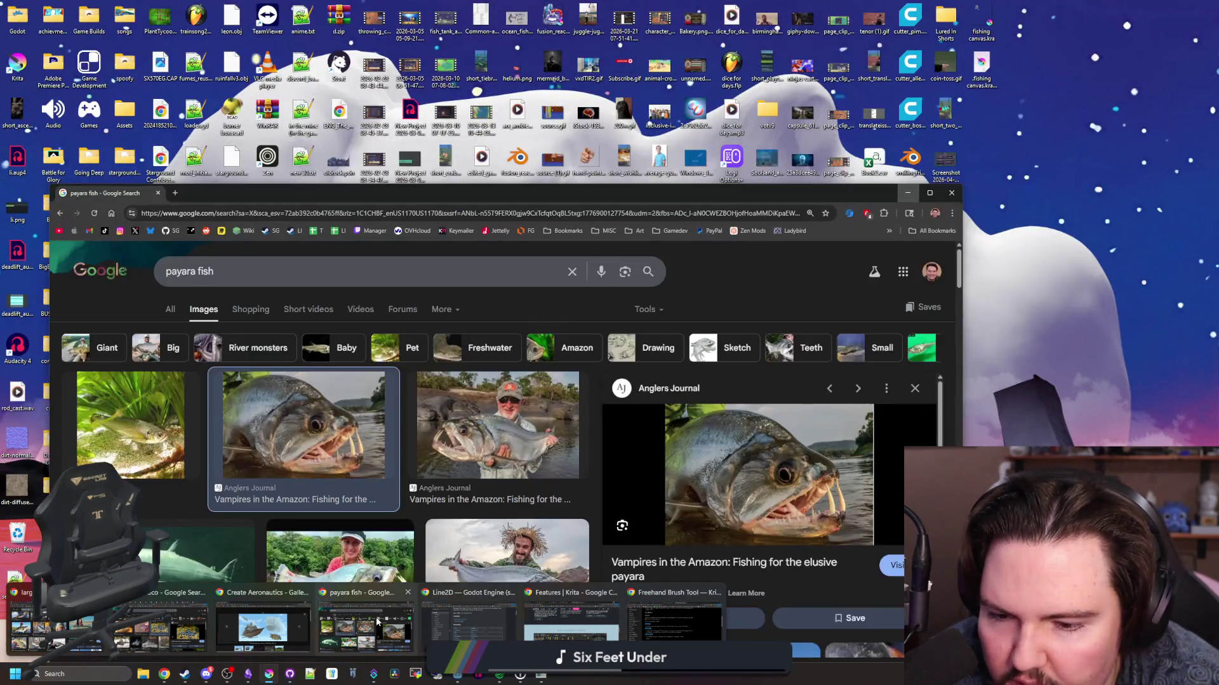
- Search Google Images for 'largemouth bass' from the earlier results page
{"action": "left_click", "coordinate": [367, 625]}
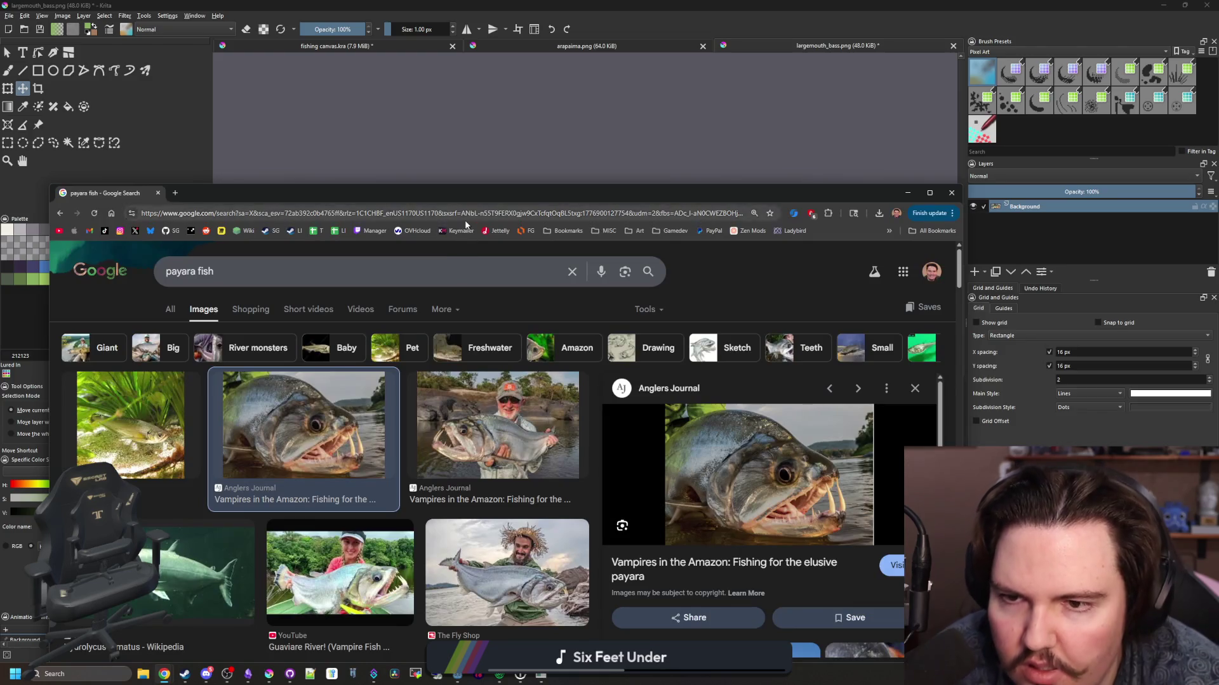
{"action": "type", "text": "largemouth "}
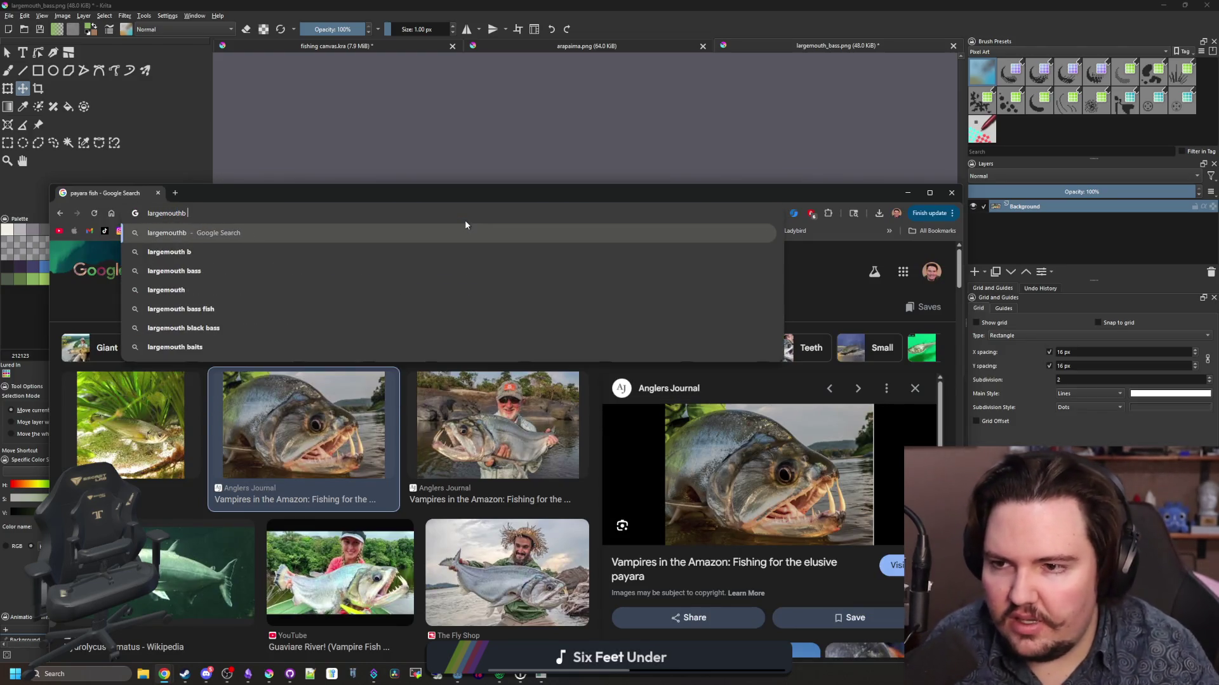
{"action": "type", "text": "bass"}
{"action": "key", "text": "Return"}
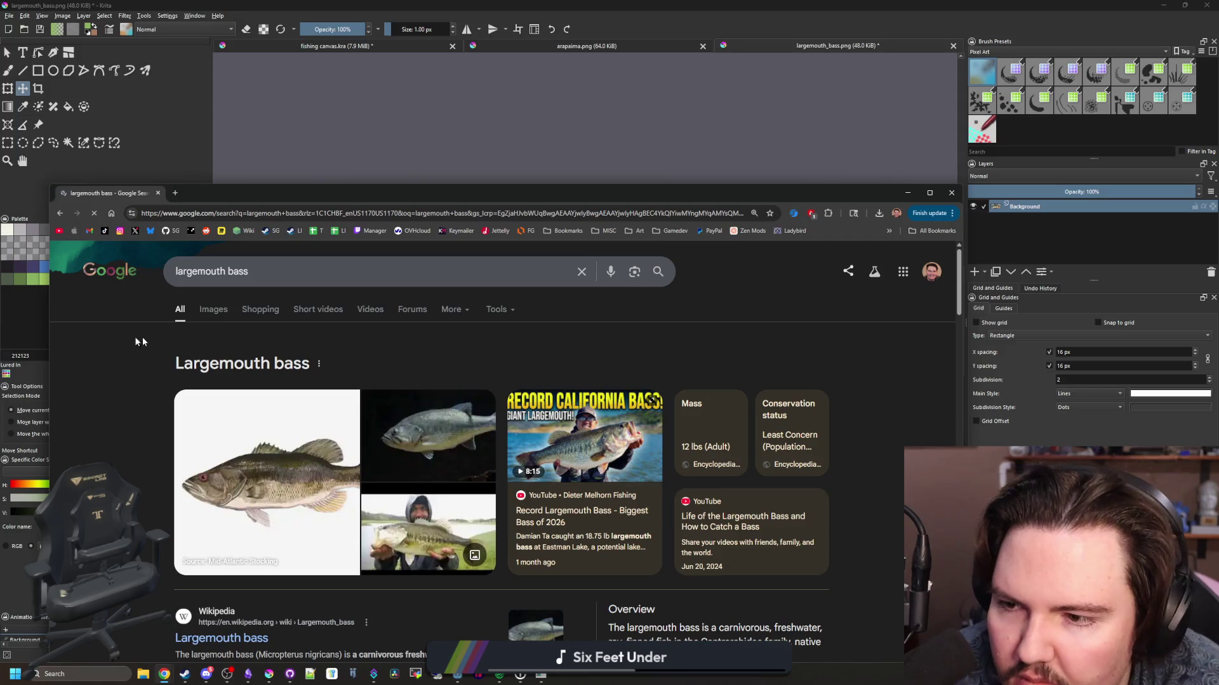
{"action": "left_click", "coordinate": [217, 310]}
- Compare the Wikipedia and Outdoor Life bass photos, then minimize Chrome
{"action": "left_click", "coordinate": [140, 419]}
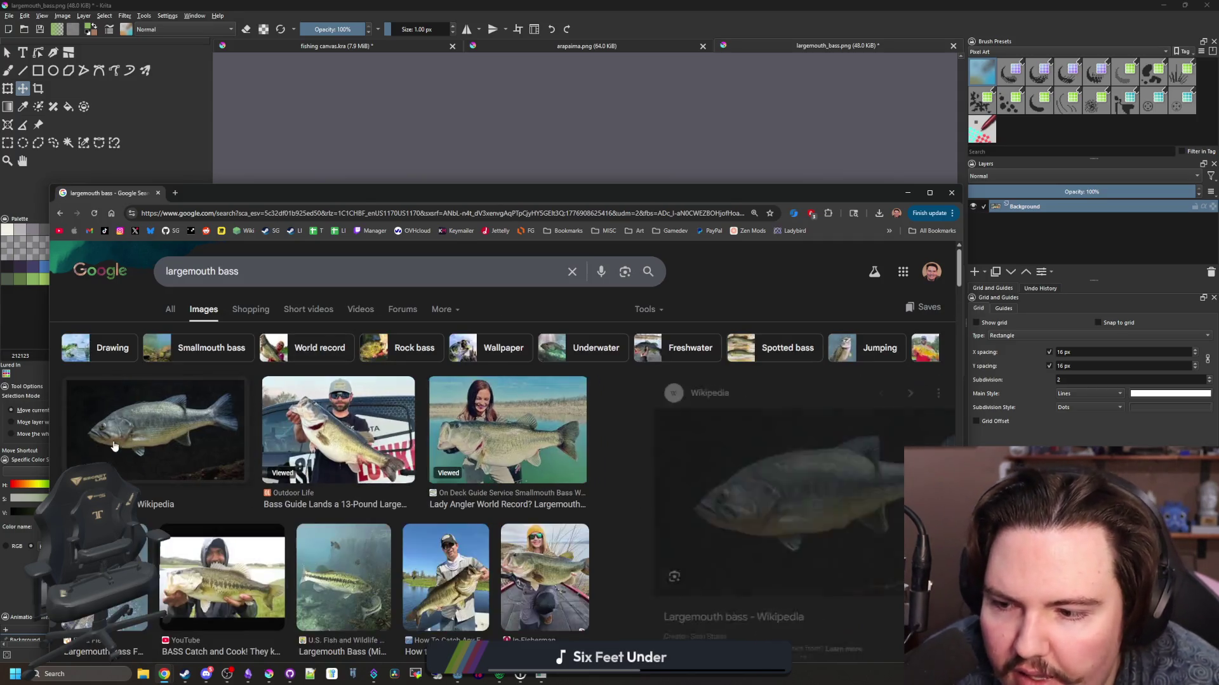
{"action": "left_click", "coordinate": [374, 427]}
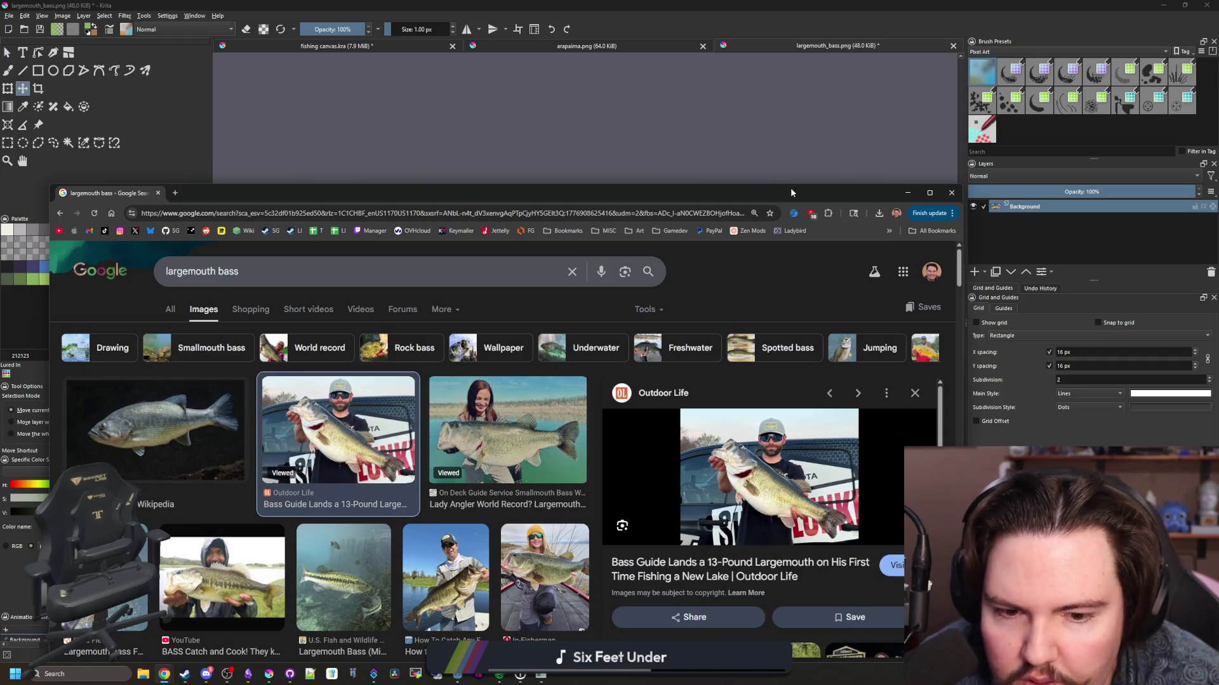
{"action": "mouse_move", "coordinate": [790, 188]}
{"action": "left_mouse_down"}
{"action": "mouse_move", "coordinate": [641, 539]}
{"action": "mouse_move", "coordinate": [705, 163]}
{"action": "mouse_move", "coordinate": [750, 163]}
{"action": "left_mouse_up"}
{"action": "left_click", "coordinate": [72, 396]}
{"action": "left_click", "coordinate": [292, 407]}
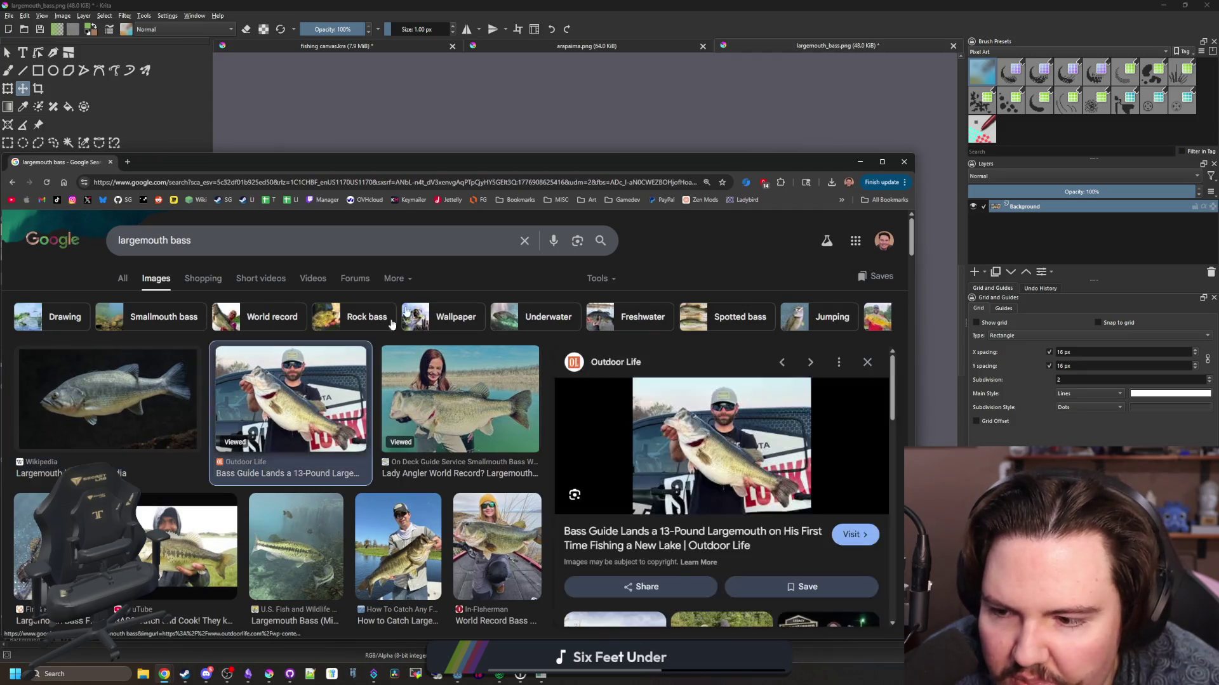
{"action": "key", "text": "super+Down"}
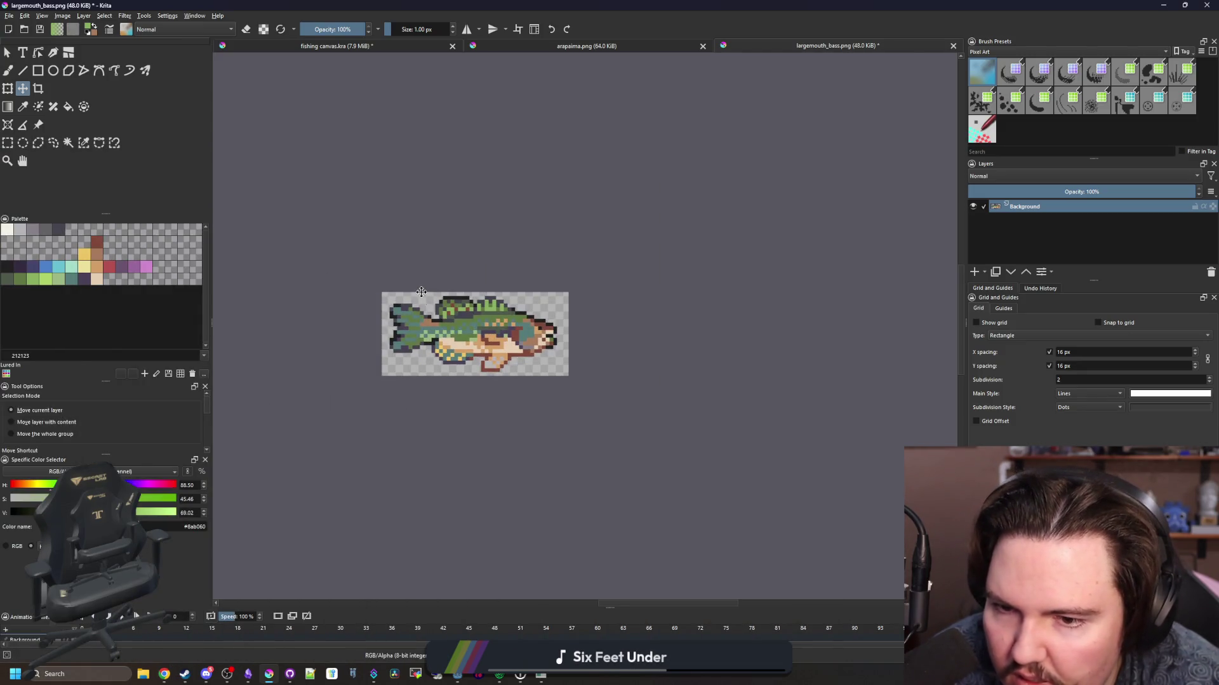
- Sample dark red #80493a from the fish and paint a teal belly cell with it
{"action": "scroll", "coordinate": [422, 291], "scroll_direction": "up", "scroll_amount": 5}
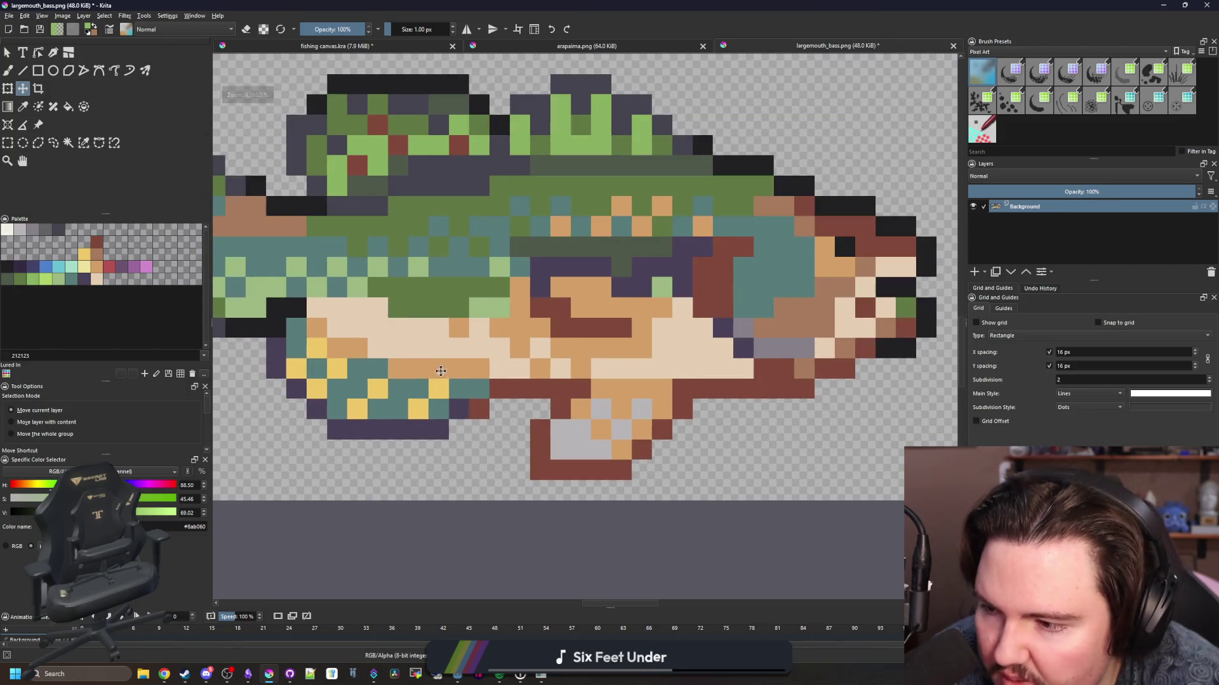
{"action": "scroll", "coordinate": [444, 361], "scroll_direction": "down", "scroll_amount": 1}
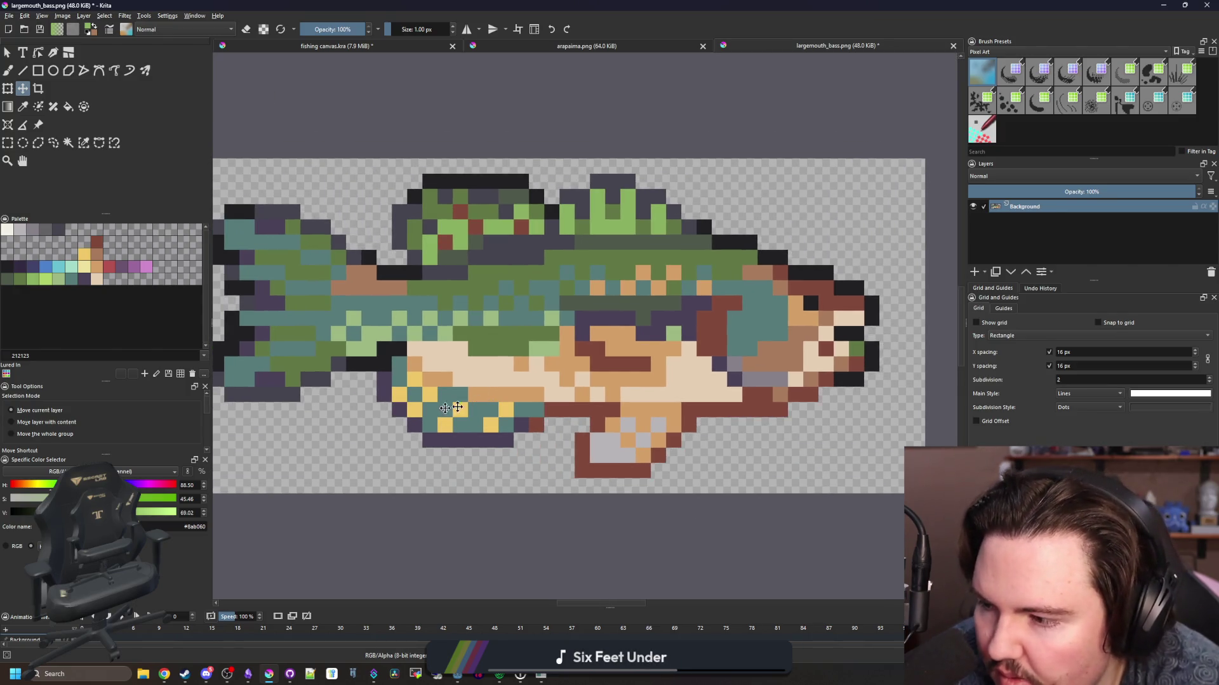
{"action": "key", "text": "alt+Tab"}
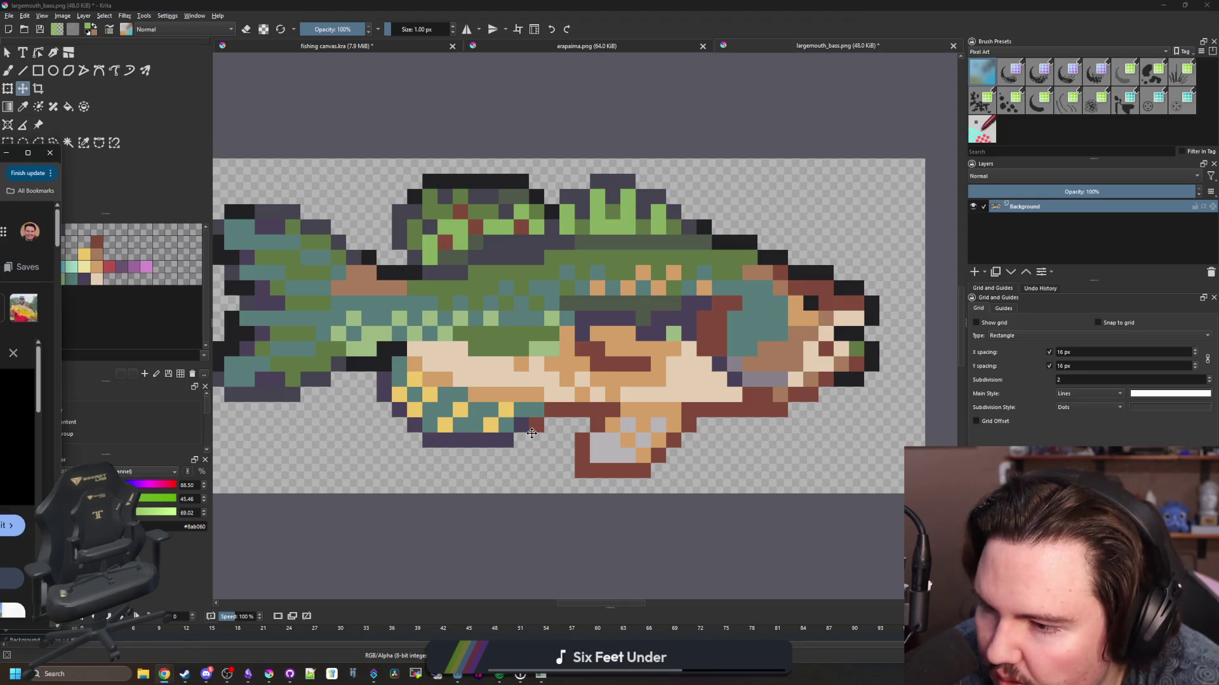
{"action": "key", "text": "alt+Tab"}
{"action": "scroll", "coordinate": [571, 422], "scroll_direction": "up", "scroll_amount": 2}
{"action": "key", "text": "p"}
{"action": "left_click", "coordinate": [582, 415]}
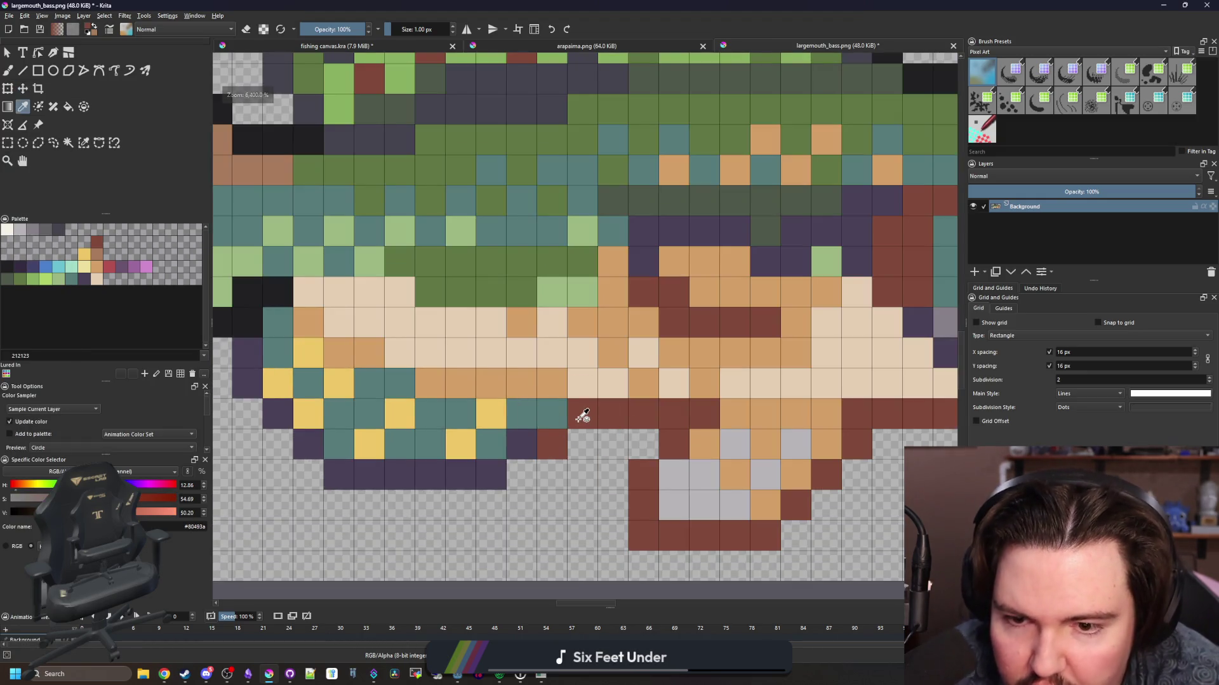
{"action": "key", "text": "b"}
{"action": "left_click", "coordinate": [584, 424]}
- Paint two belly cells purple #4b4158 and erase stray cells under the belly
{"action": "left_click", "coordinate": [579, 444], "text": "ctrl"}
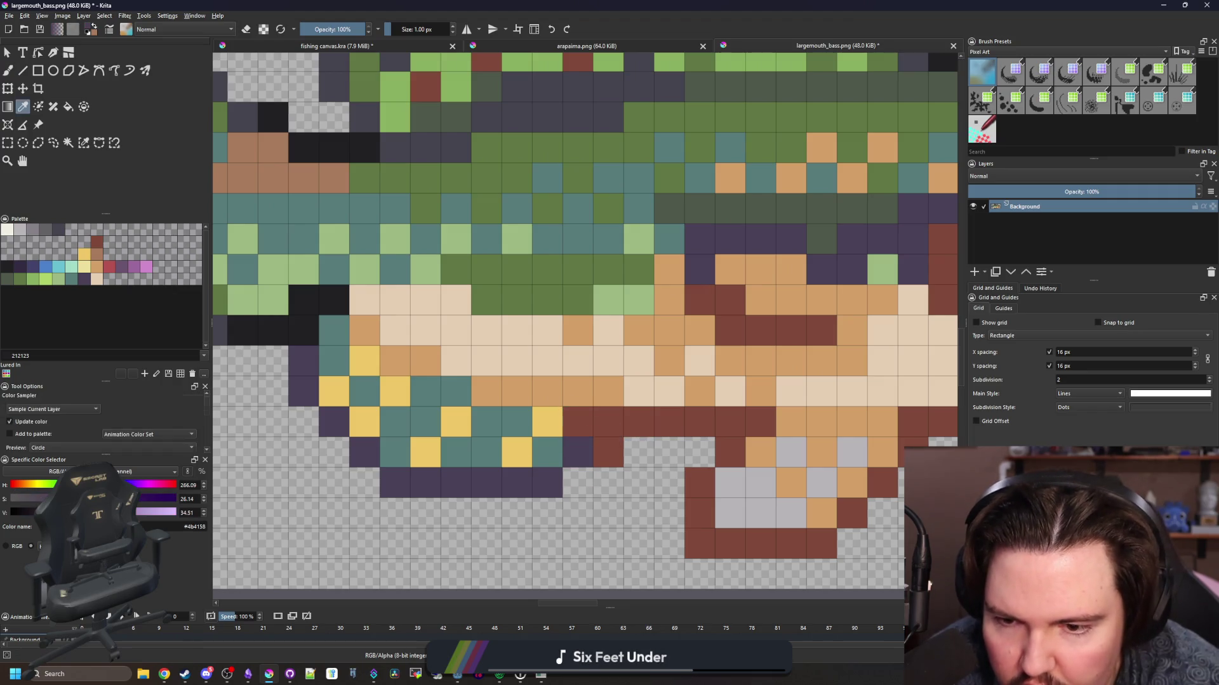
{"action": "left_click_drag", "start_coordinate": [516, 422], "coordinate": [486, 452]}
{"action": "key", "text": "e"}
{"action": "mouse_move", "coordinate": [577, 451]}
{"action": "left_mouse_down"}
{"action": "mouse_move", "coordinate": [553, 451]}
{"action": "mouse_move", "coordinate": [541, 489]}
{"action": "left_mouse_up"}
{"action": "left_click", "coordinate": [485, 483]}
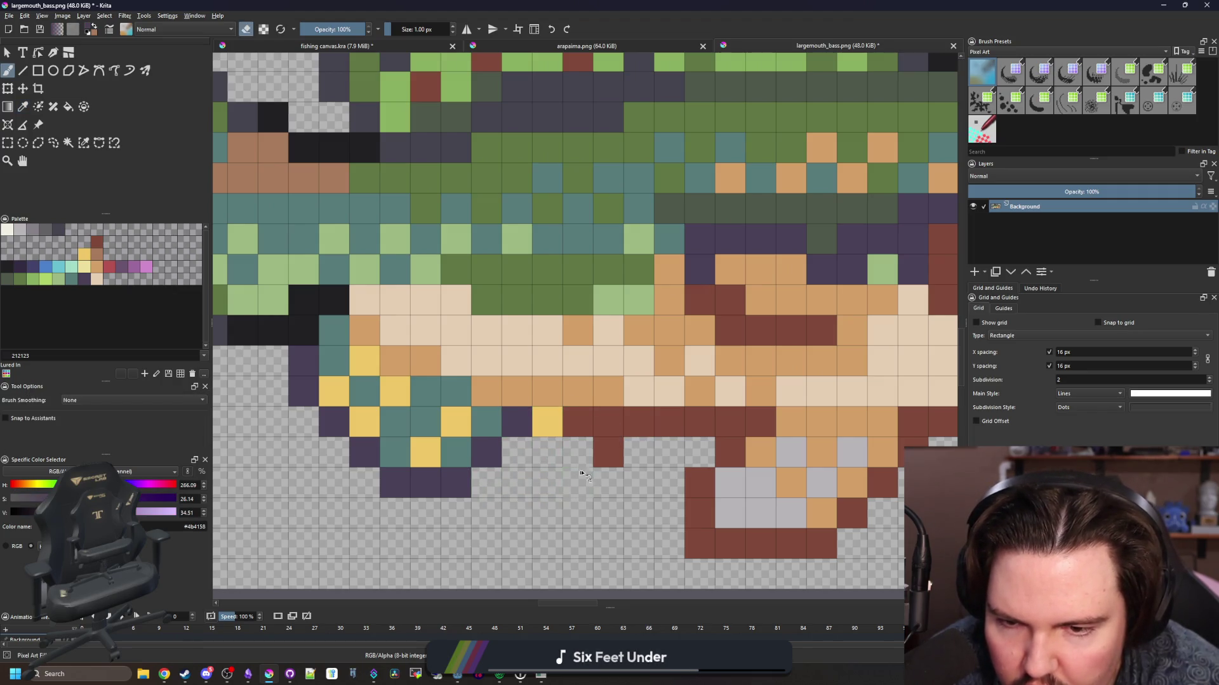
{"action": "left_click", "coordinate": [608, 452]}
- Repaint a belly cell cream #e5ceb4 and draw dark red #80493a along the belly's bottom row
{"action": "mouse_move", "coordinate": [582, 431]}
{"action": "left_mouse_down"}
{"action": "mouse_move", "coordinate": [458, 442]}
{"action": "mouse_move", "coordinate": [549, 429]}
{"action": "mouse_move", "coordinate": [445, 404]}
{"action": "left_mouse_up"}
{"action": "scroll", "coordinate": [449, 435], "scroll_direction": "down", "scroll_amount": 5}
{"action": "scroll", "coordinate": [414, 403], "scroll_direction": "up", "scroll_amount": 5}
{"action": "left_click", "coordinate": [400, 355], "text": "ctrl"}
{"action": "key", "text": "e"}
{"action": "left_click", "coordinate": [406, 397]}
{"action": "left_click", "coordinate": [583, 428], "text": "ctrl"}
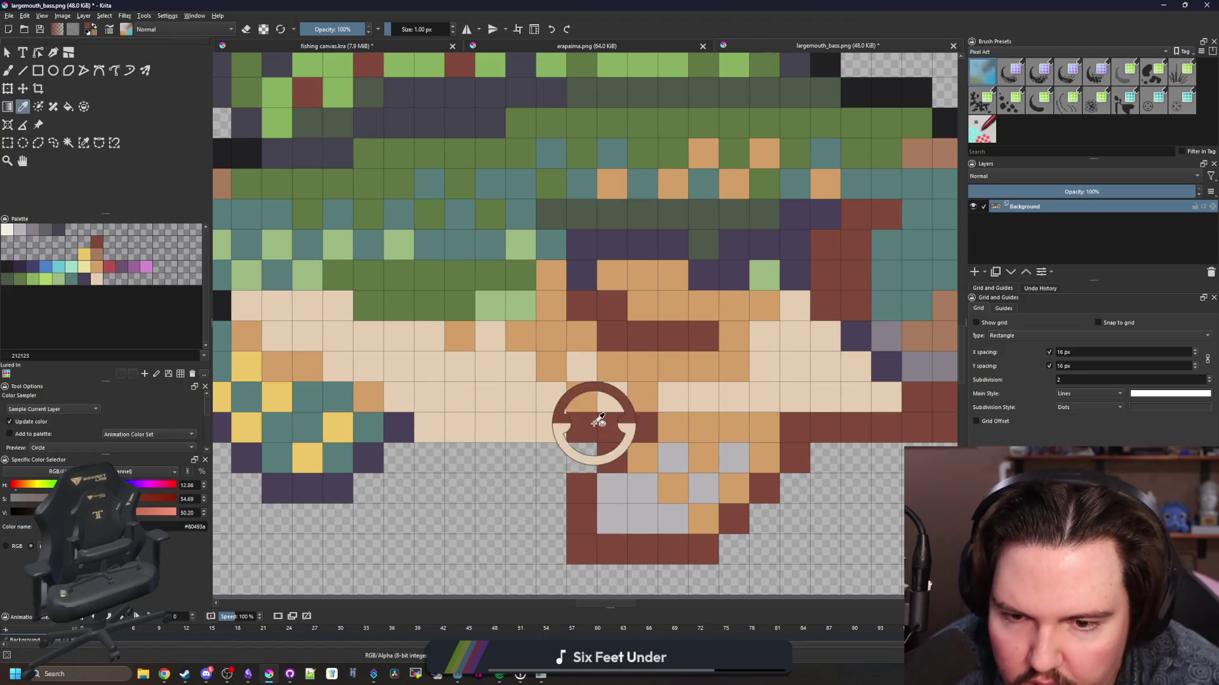
{"action": "left_click_drag", "start_coordinate": [593, 457], "coordinate": [422, 457]}
{"action": "scroll", "coordinate": [436, 389], "scroll_direction": "down", "scroll_amount": 5}
{"action": "scroll", "coordinate": [435, 389], "scroll_direction": "down", "scroll_amount": 3}
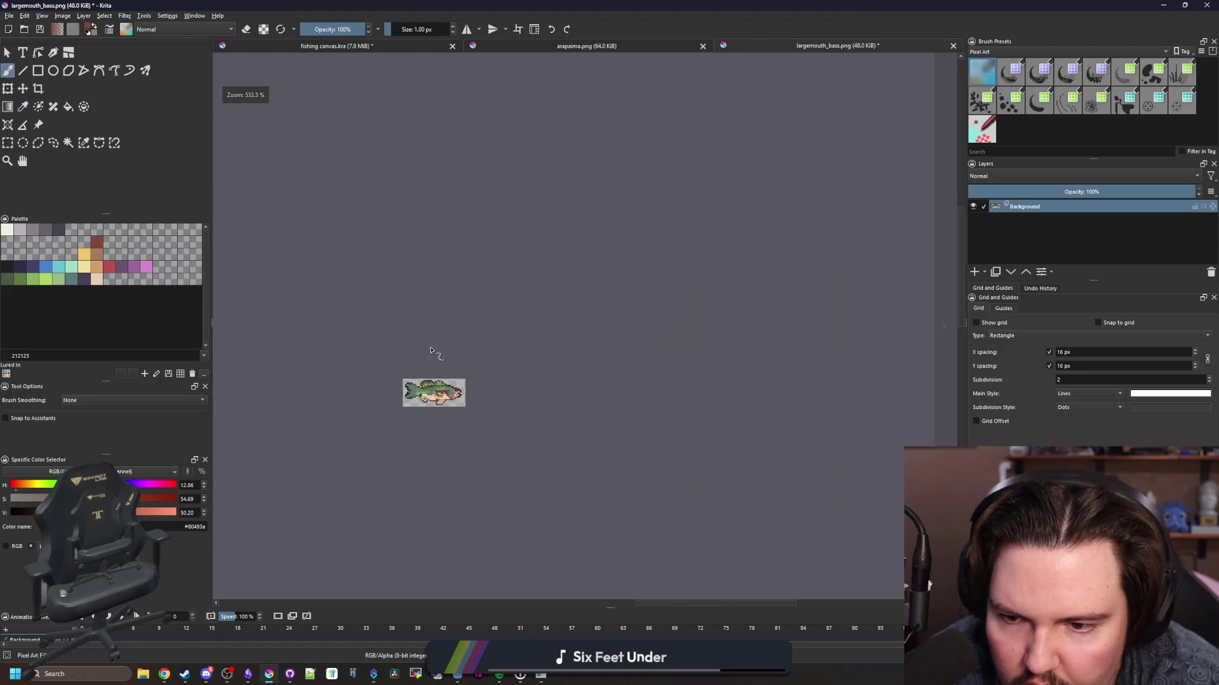
{"action": "scroll", "coordinate": [412, 378], "scroll_direction": "up", "scroll_amount": 6}
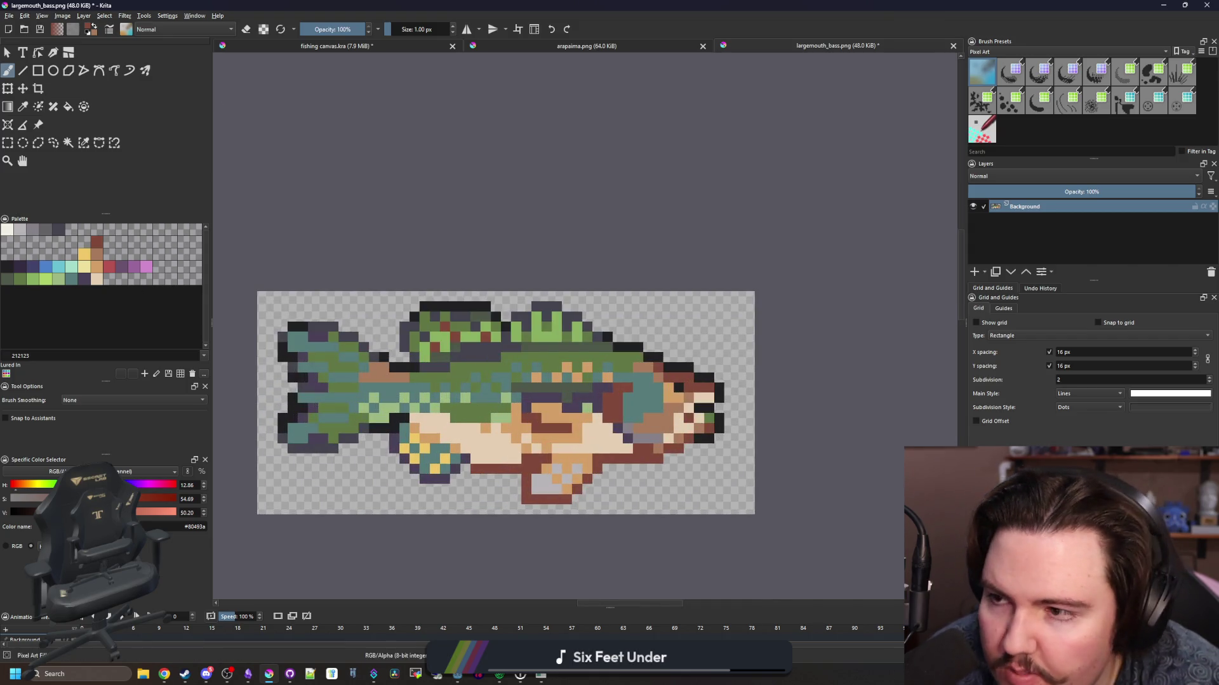
- Select the bass's head, nudge it one pixel left and deselect
{"action": "left_click", "coordinate": [7, 144]}
{"action": "left_click_drag", "start_coordinate": [785, 506], "coordinate": [634, 292]}
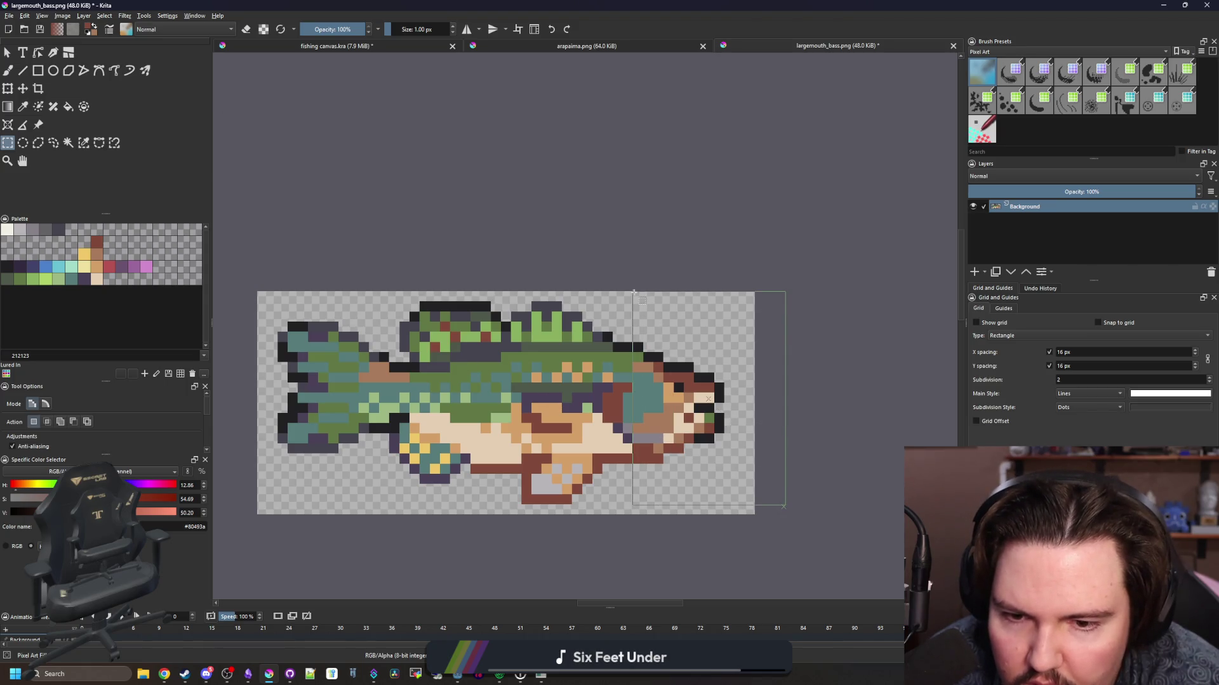
{"action": "key", "text": "t"}
{"action": "left_click_drag", "start_coordinate": [646, 387], "coordinate": [638, 393]}
{"action": "key", "text": "ctrl+shift+a"}
- Return to the brush, then rectangle-select a strip along the lower belly
{"action": "scroll", "coordinate": [637, 393], "scroll_direction": "up", "scroll_amount": 2}
{"action": "key", "text": "b"}
{"action": "scroll", "coordinate": [638, 393], "scroll_direction": "down", "scroll_amount": 5}
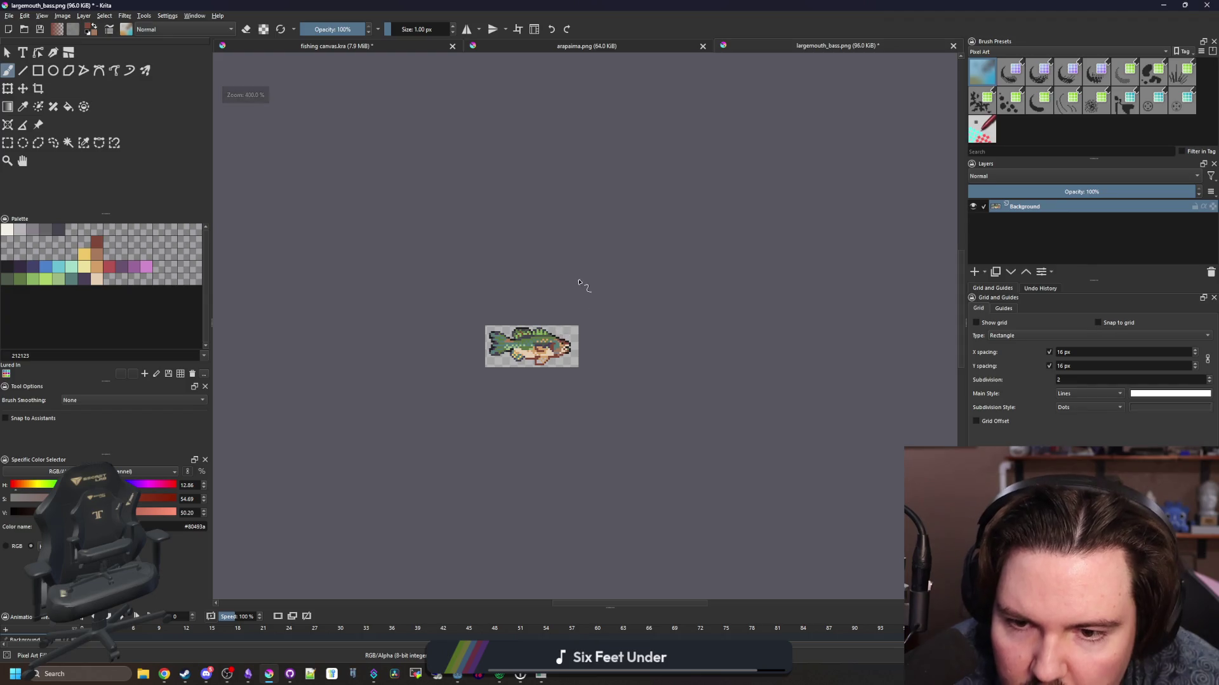
{"action": "scroll", "coordinate": [497, 344], "scroll_direction": "up", "scroll_amount": 5}
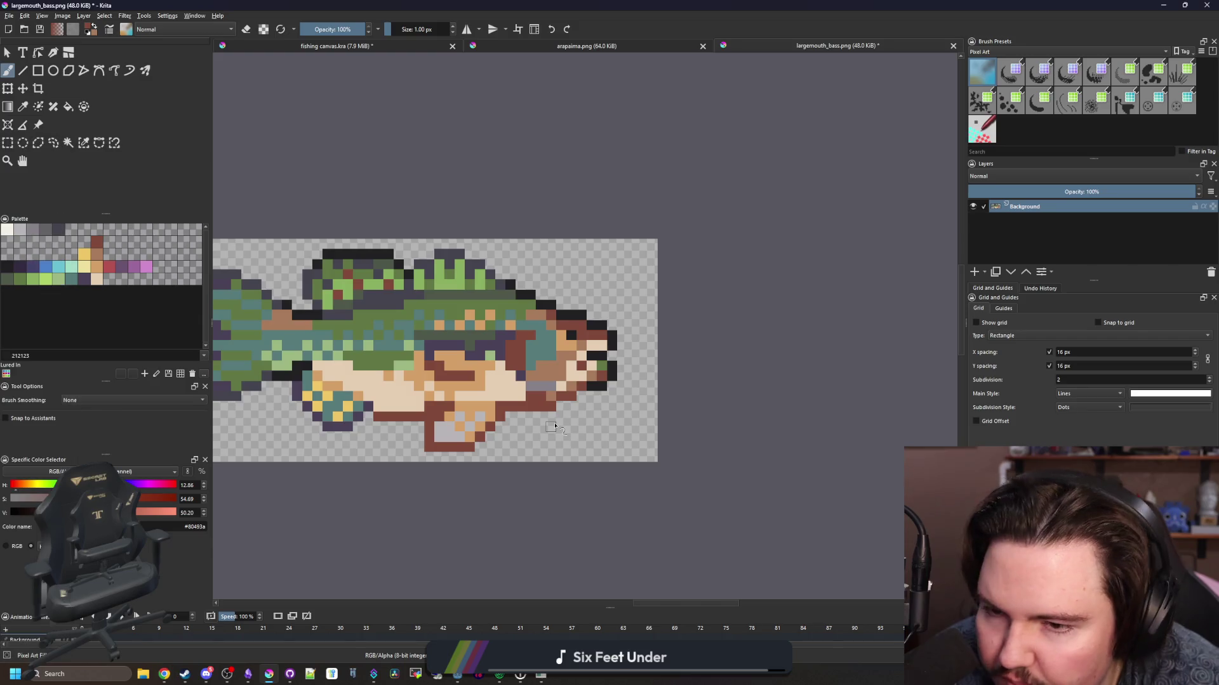
{"action": "scroll", "coordinate": [554, 425], "scroll_direction": "down", "scroll_amount": 1}
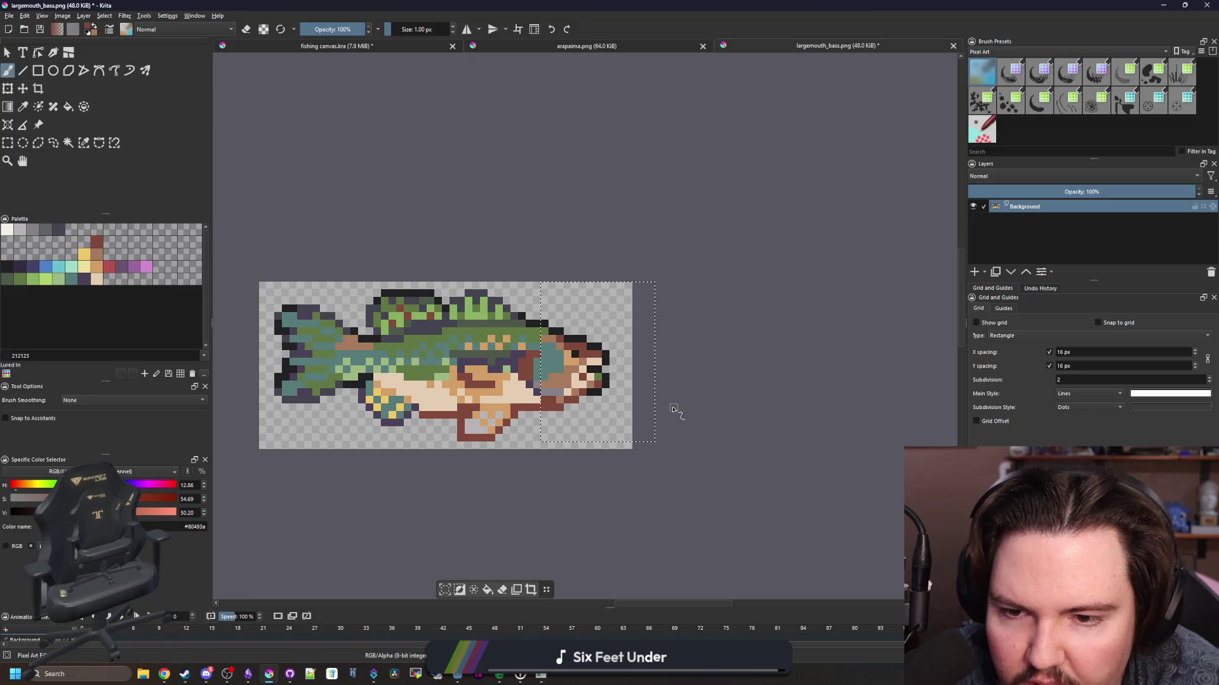
{"action": "scroll", "coordinate": [672, 408], "scroll_direction": "down", "scroll_amount": 2}
{"action": "scroll", "coordinate": [612, 363], "scroll_direction": "up", "scroll_amount": 1}
{"action": "scroll", "coordinate": [612, 363], "scroll_direction": "up", "scroll_amount": 1}
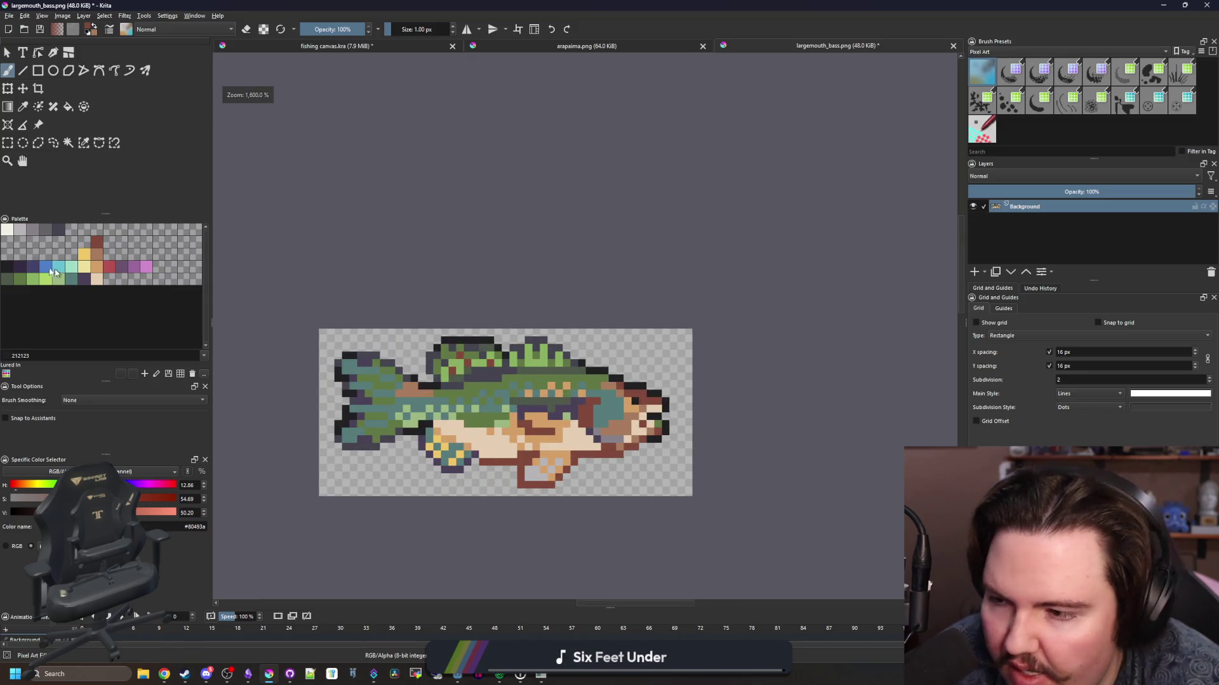
{"action": "left_click", "coordinate": [3, 145]}
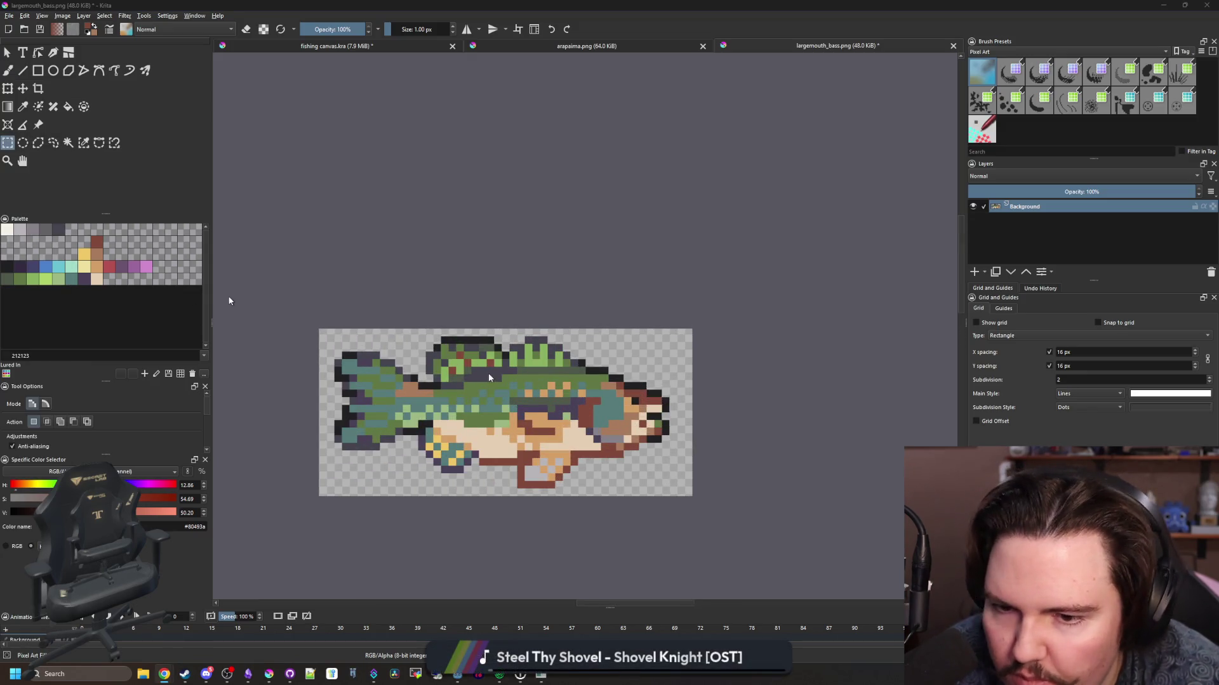
{"action": "left_click_drag", "start_coordinate": [435, 452], "coordinate": [483, 452]}
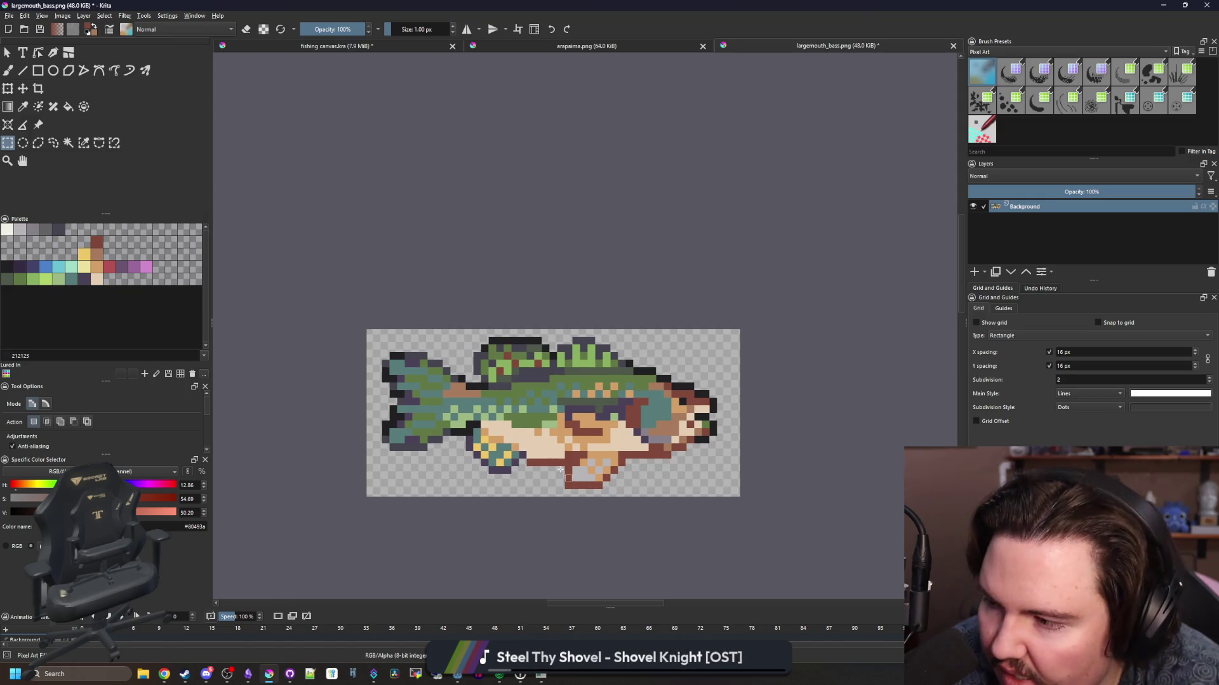
- Paint the belly's bottom row brown, along with one orange belly cell and one grey fin cell
{"action": "scroll", "coordinate": [560, 469], "scroll_direction": "up", "scroll_amount": 5}
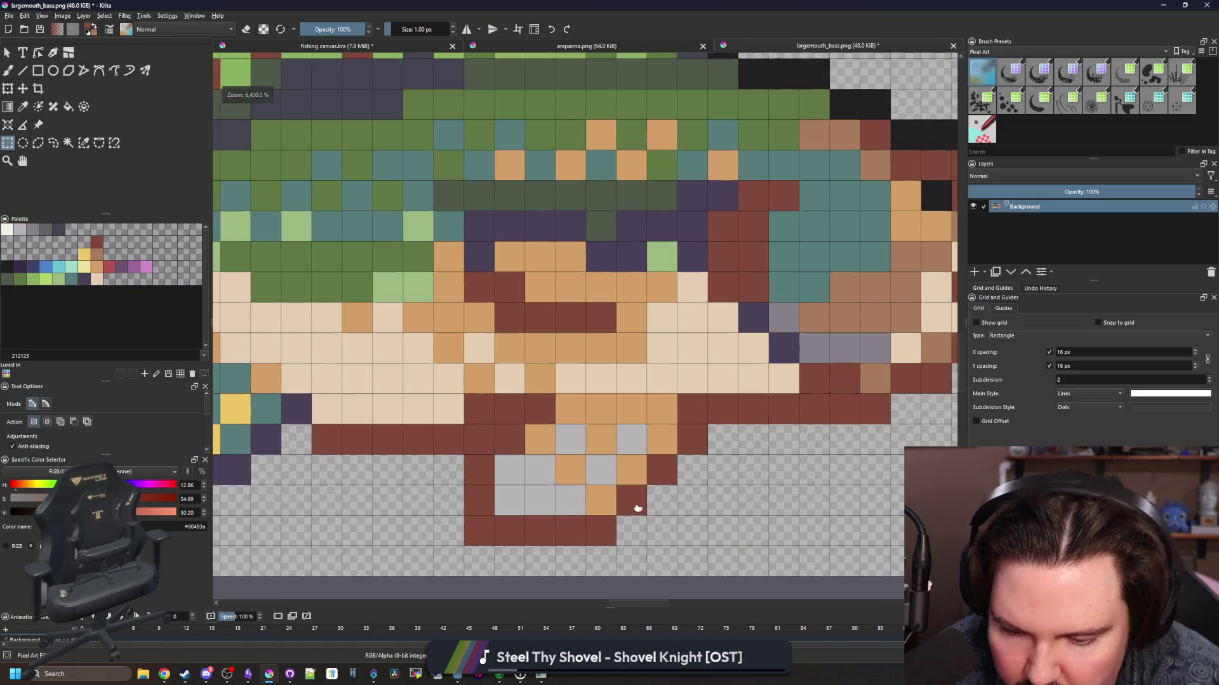
{"action": "key", "text": "b"}
{"action": "mouse_move", "coordinate": [508, 500]}
{"action": "left_mouse_down"}
{"action": "mouse_move", "coordinate": [598, 499]}
{"action": "mouse_move", "coordinate": [646, 478]}
{"action": "left_mouse_up"}
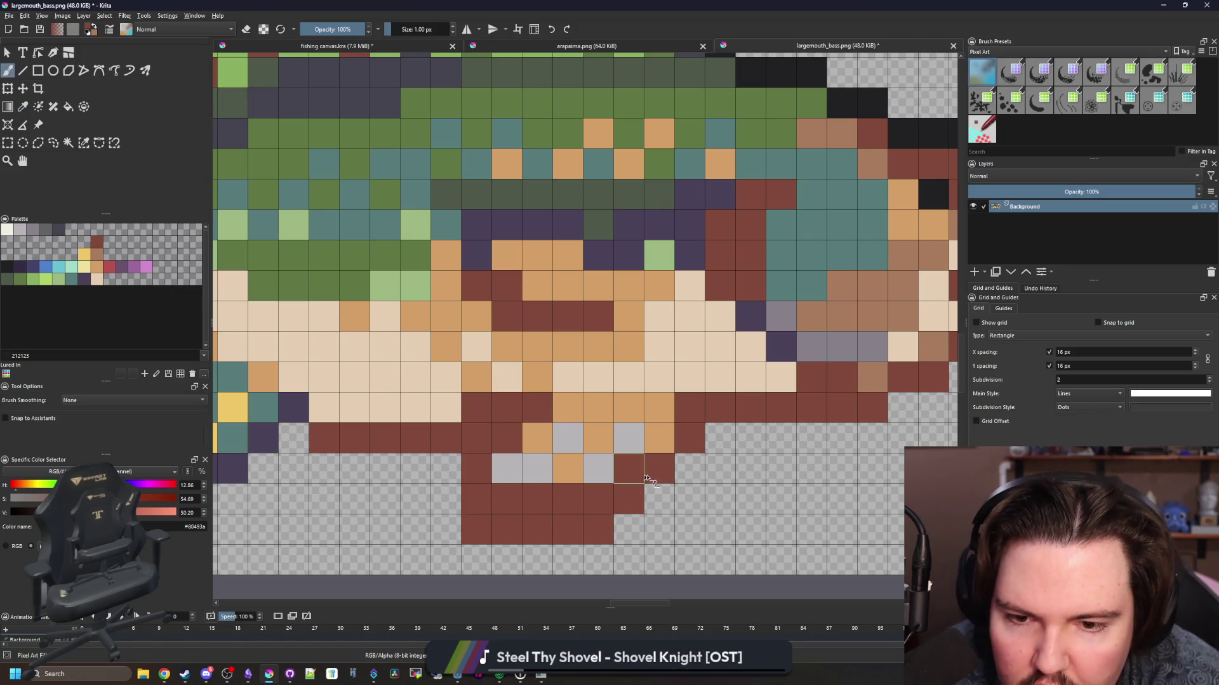
{"action": "left_click", "coordinate": [659, 452]}
{"action": "left_click", "coordinate": [507, 468]}
- Erase the fin's bottom row, its left column and three diagonal brown cells
{"action": "key", "text": "e"}
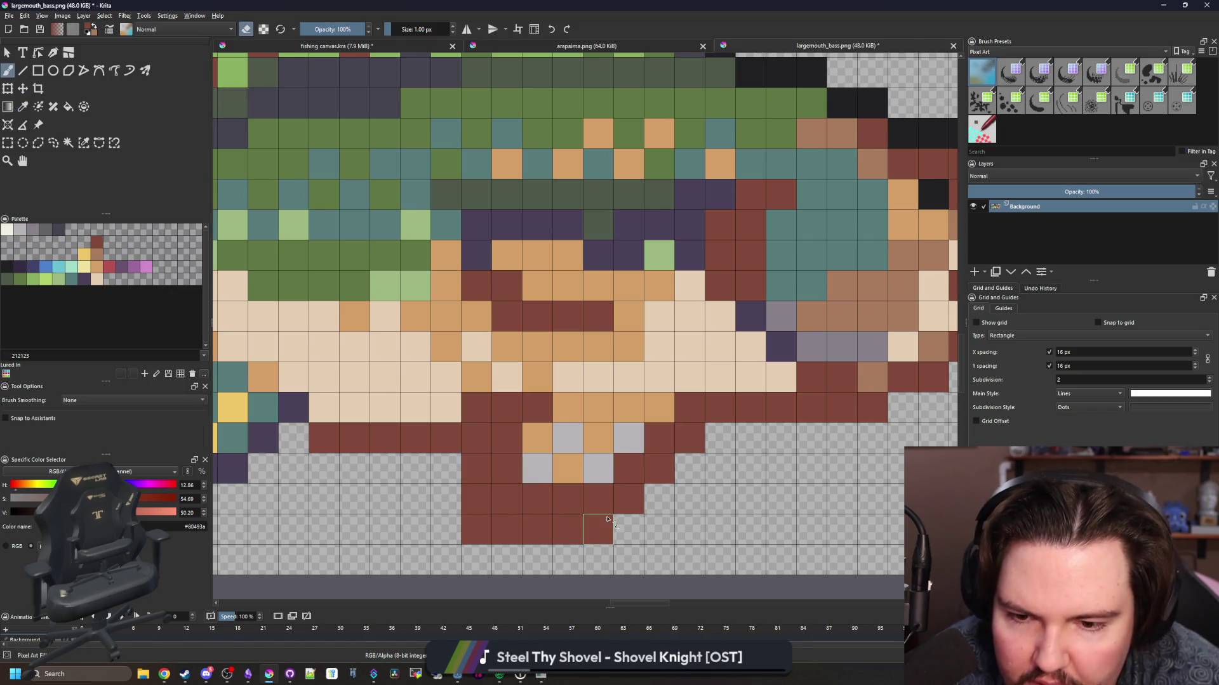
{"action": "mouse_move", "coordinate": [600, 530]}
{"action": "left_mouse_down"}
{"action": "mouse_move", "coordinate": [476, 501]}
{"action": "mouse_move", "coordinate": [476, 438]}
{"action": "left_mouse_up"}
{"action": "left_click_drag", "start_coordinate": [632, 497], "coordinate": [688, 454]}
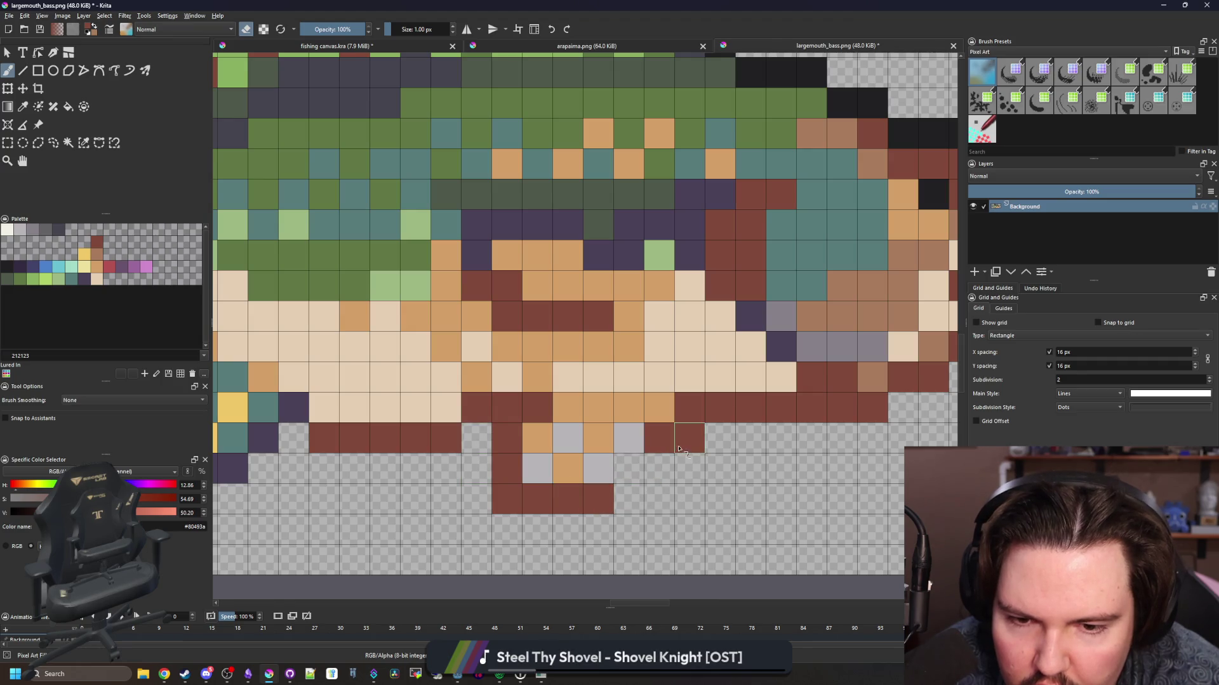
{"action": "scroll", "coordinate": [524, 331], "scroll_direction": "down", "scroll_amount": 5}
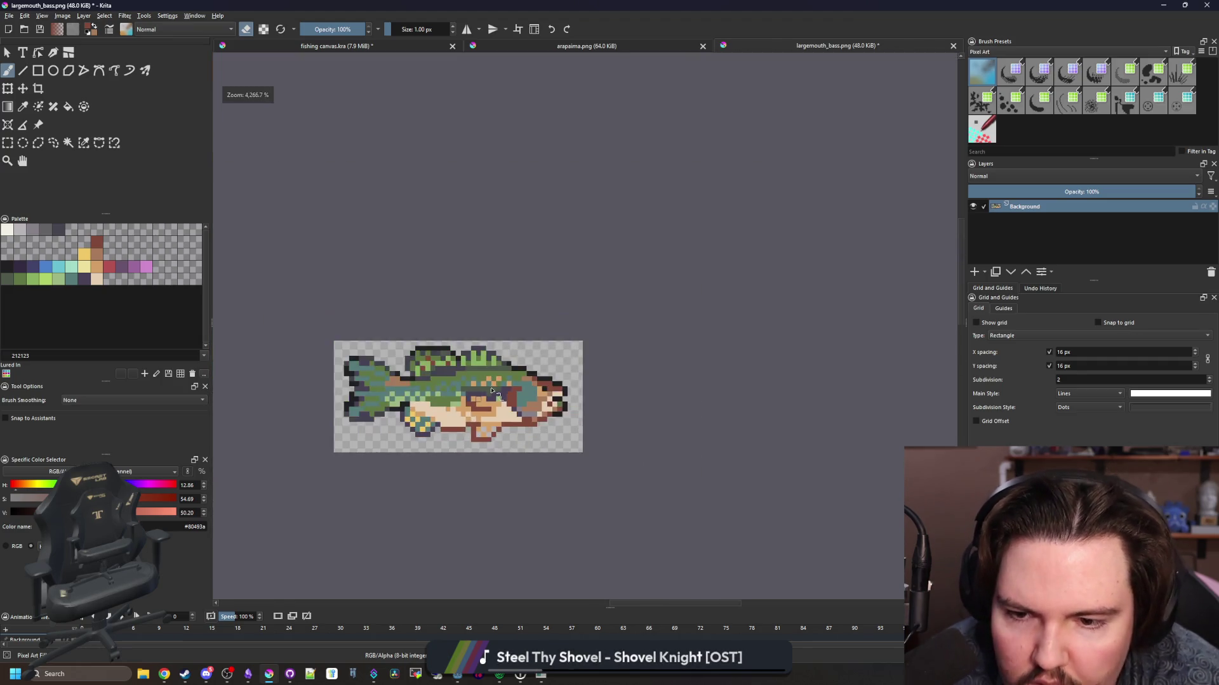
{"action": "scroll", "coordinate": [484, 401], "scroll_direction": "up", "scroll_amount": 5}
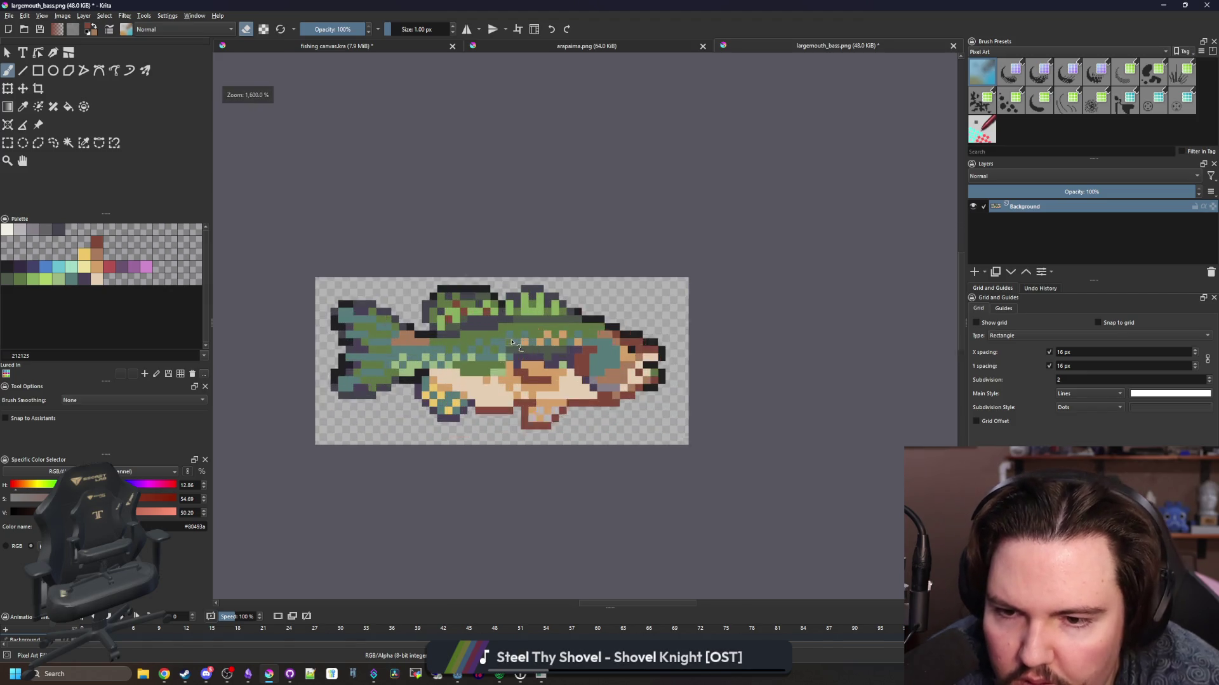
- Sample orange #d3a068 and dark red #80493a from the fish, then repaint dark red belly cells orange
{"action": "key", "text": "e"}
{"action": "left_click", "coordinate": [437, 435], "text": "ctrl"}
{"action": "scroll", "coordinate": [437, 436], "scroll_direction": "up", "scroll_amount": 2}
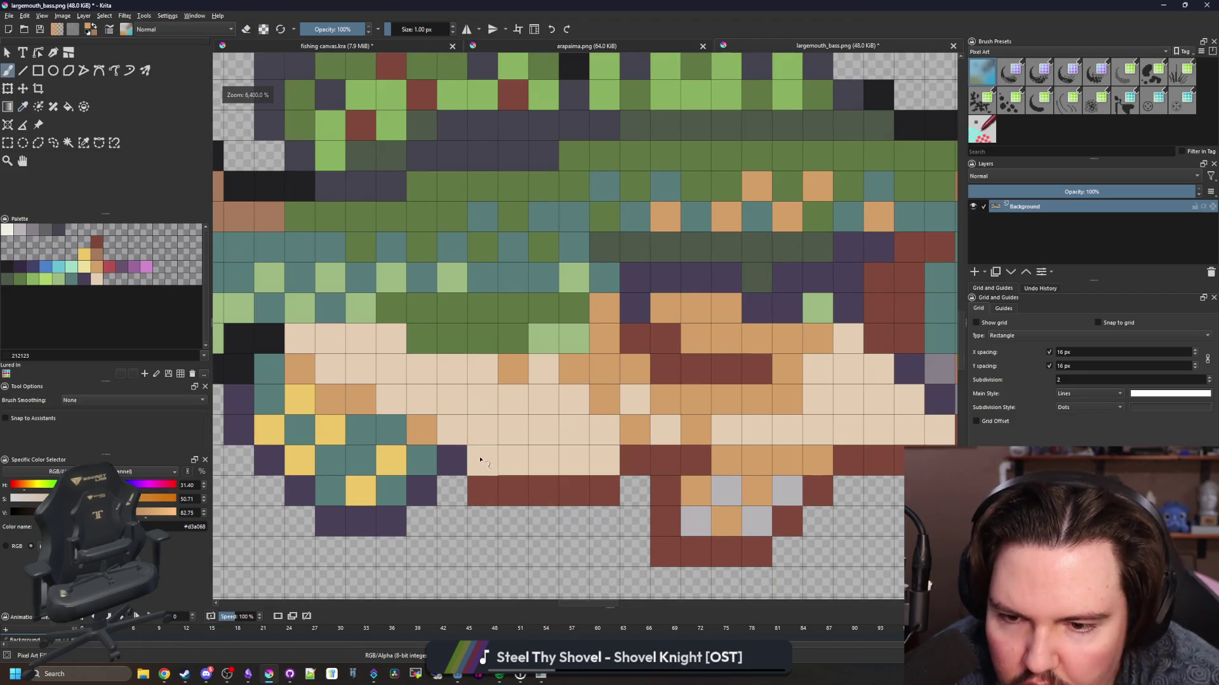
{"action": "scroll", "coordinate": [630, 462], "scroll_direction": "down", "scroll_amount": 6}
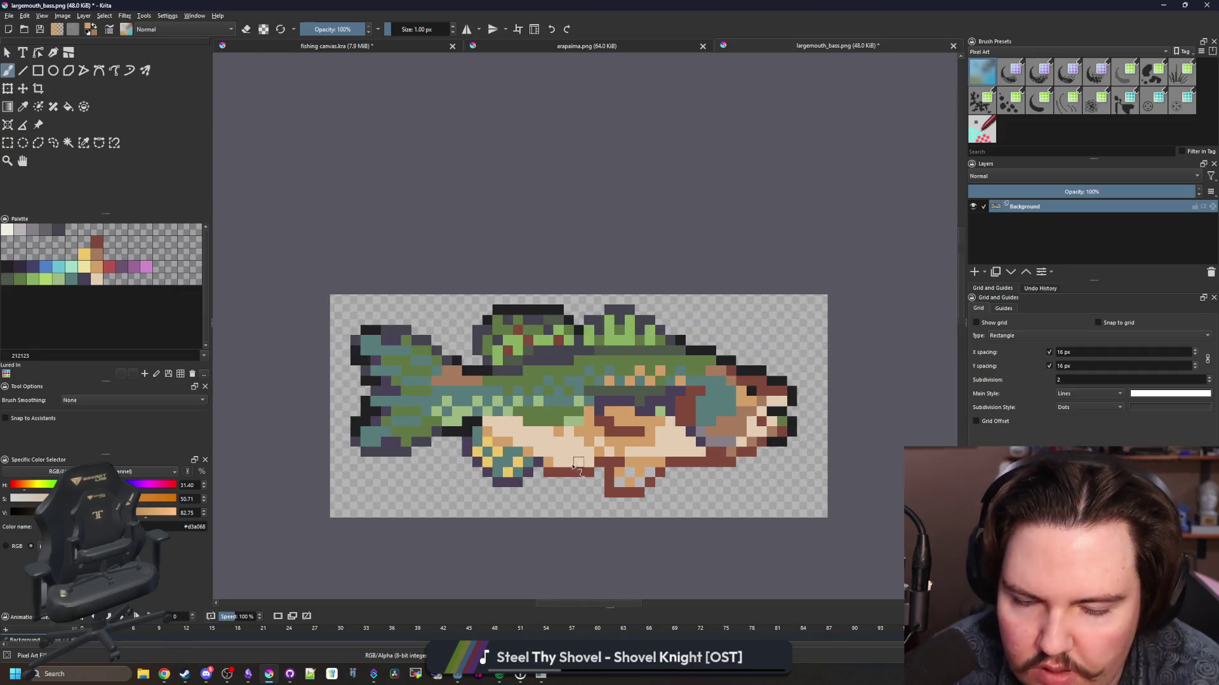
{"action": "scroll", "coordinate": [573, 466], "scroll_direction": "up", "scroll_amount": 8}
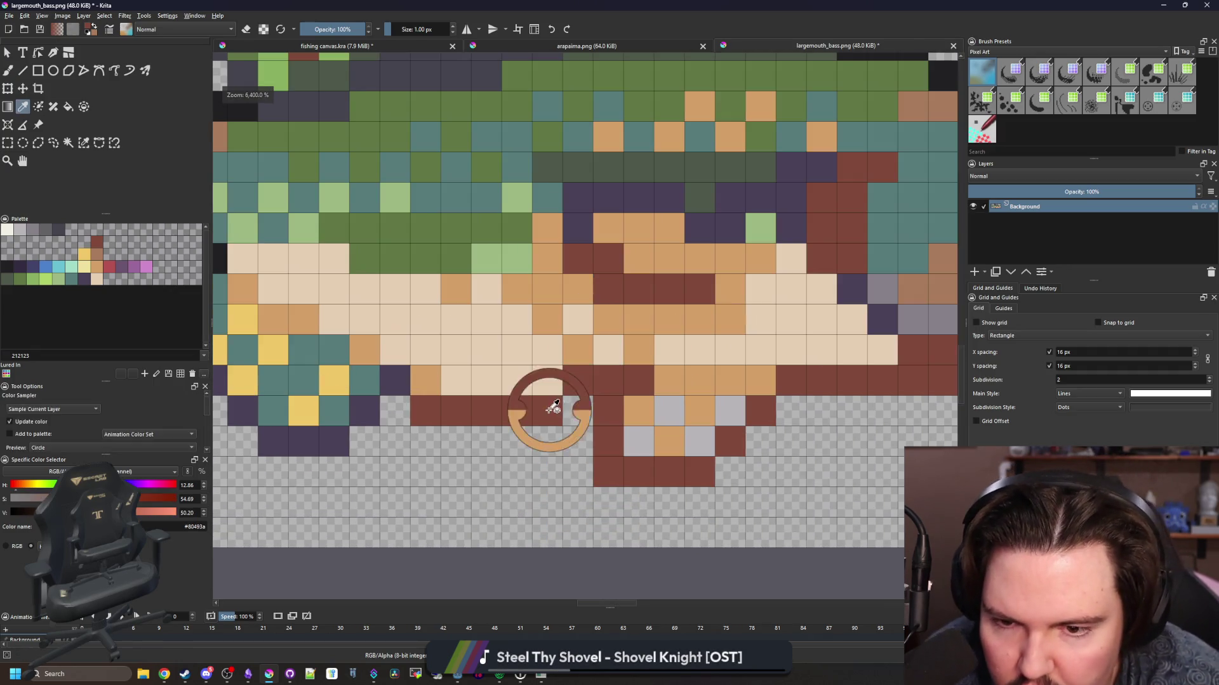
{"action": "left_click", "coordinate": [575, 412], "text": "ctrl"}
{"action": "left_click", "coordinate": [578, 359], "text": "ctrl"}
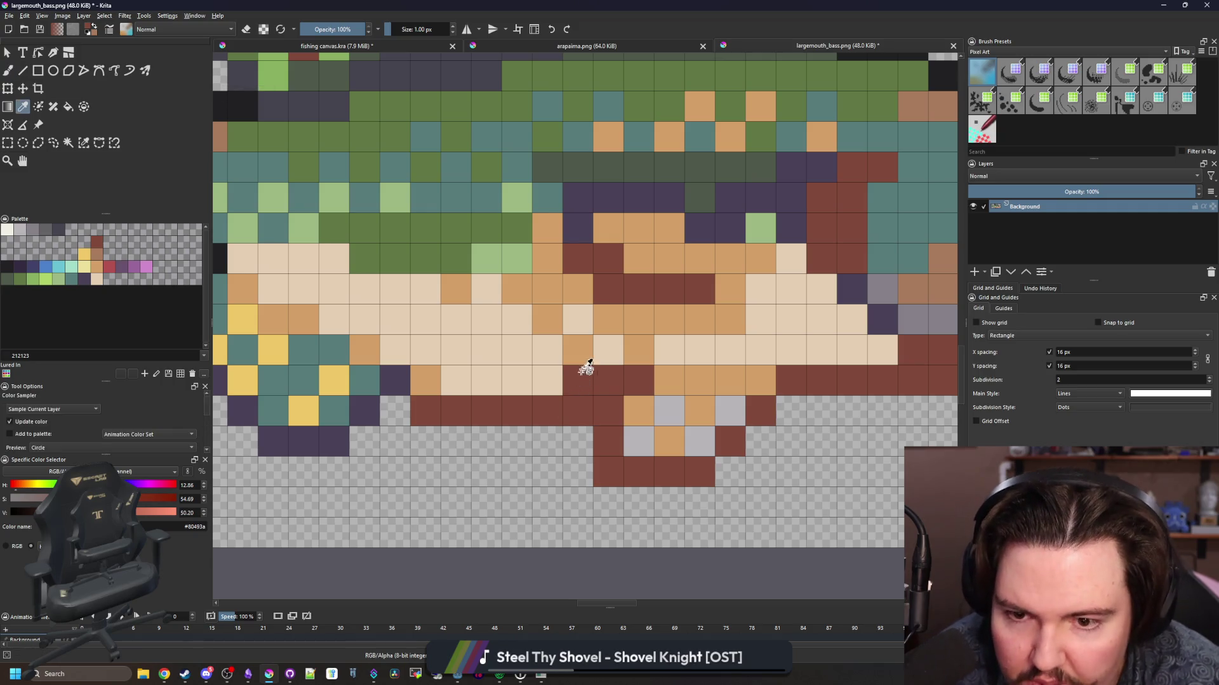